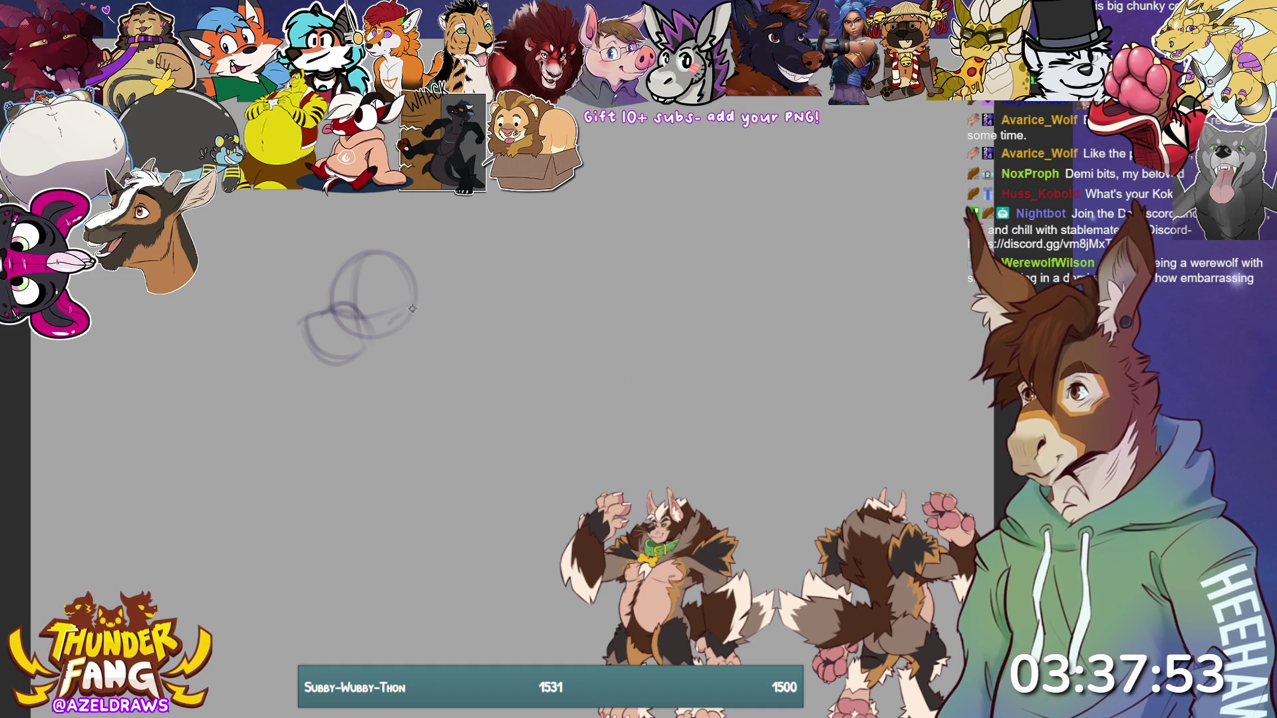
- Sketch the long body line and both ears above the head circles, redrawing the left ear
mouse_move(383, 314)
left_mouse_down()
mouse_move(490, 488)
mouse_move(492, 531)
mouse_move(464, 526)
left_mouse_up()
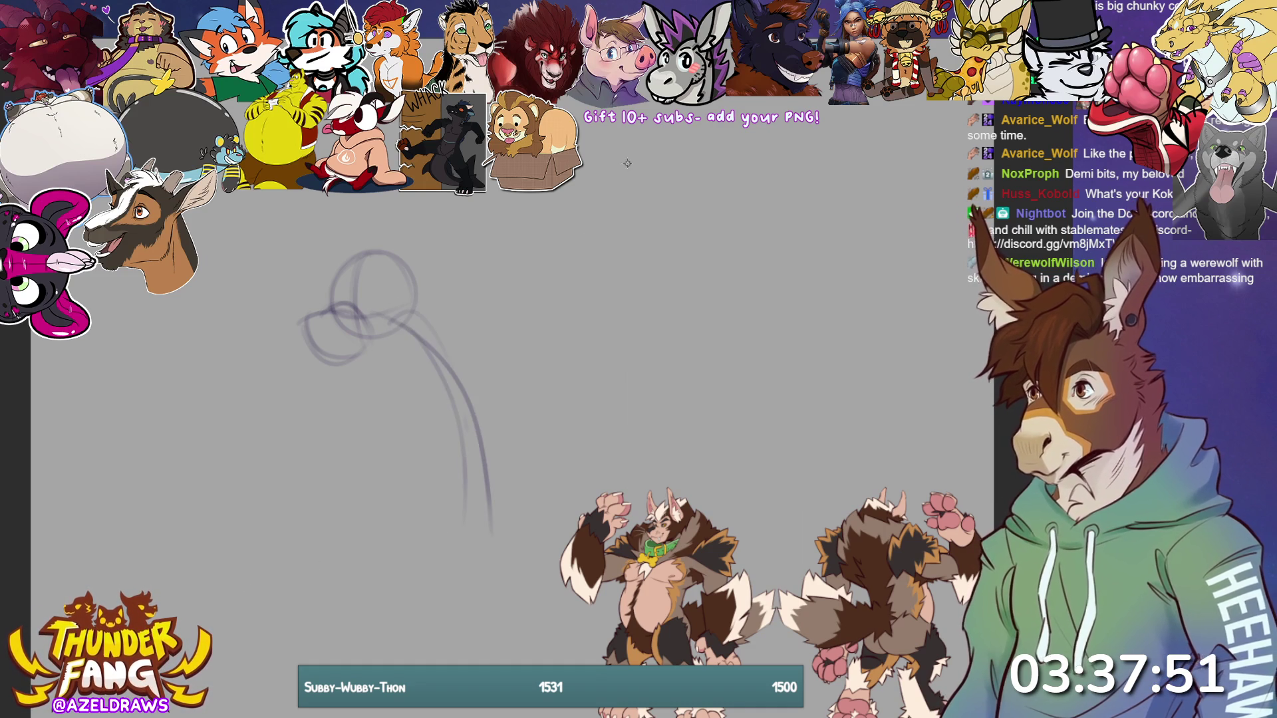
mouse_move(416, 272)
left_mouse_down()
mouse_move(399, 207)
mouse_move(401, 268)
left_mouse_up()
mouse_move(340, 199)
left_mouse_down()
mouse_move(350, 255)
mouse_move(337, 267)
left_mouse_up()
key("ctrl+z")
key("ctrl+z")
left_click_drag(380, 226, 396, 259)
left_click_drag(394, 199, 412, 275)
mouse_move(337, 268)
left_mouse_down()
mouse_move(336, 207)
mouse_move(334, 263)
mouse_move(339, 236)
mouse_move(399, 192)
mouse_move(429, 225)
mouse_move(426, 306)
left_mouse_up()
- Sketch the head's right side, sweeping lines, both cheek curves and the large belly curve
left_click_drag(449, 254, 442, 297)
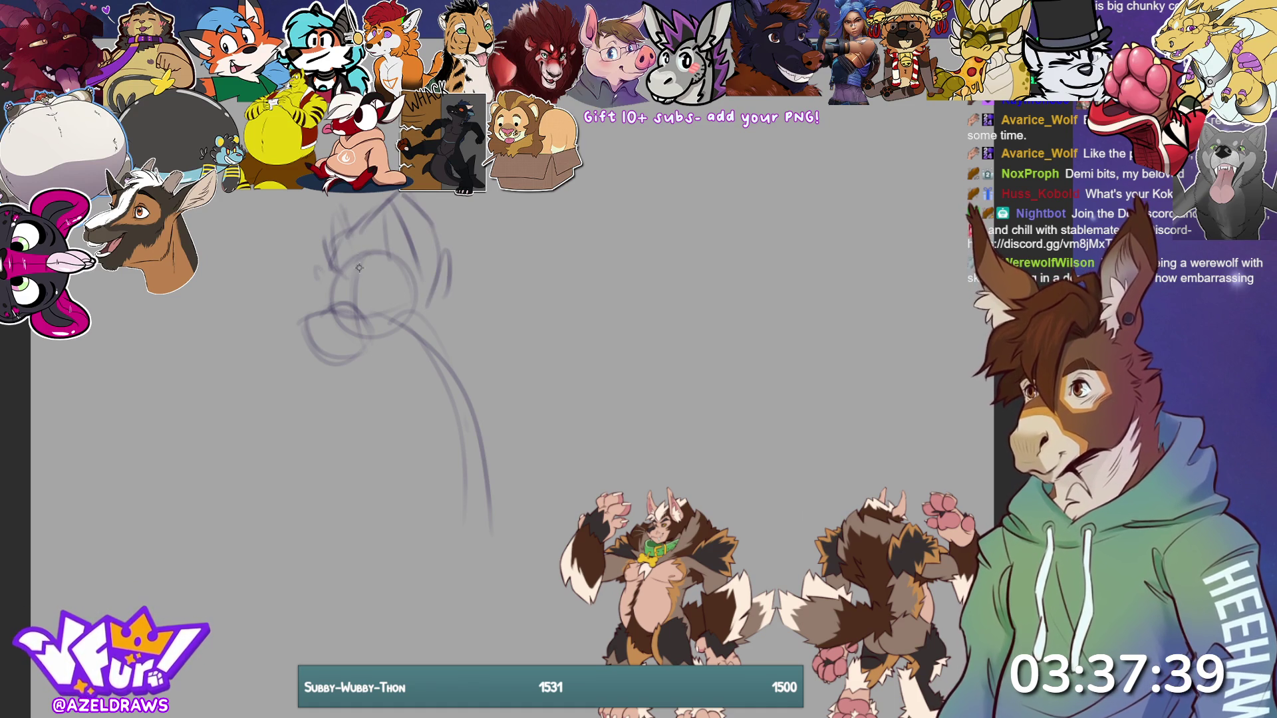
mouse_move(411, 345)
left_mouse_down()
mouse_move(399, 355)
mouse_move(459, 264)
left_mouse_up()
mouse_move(364, 399)
left_mouse_down()
mouse_move(509, 326)
mouse_move(480, 266)
mouse_move(513, 309)
left_mouse_up()
left_click_drag(332, 349, 308, 376)
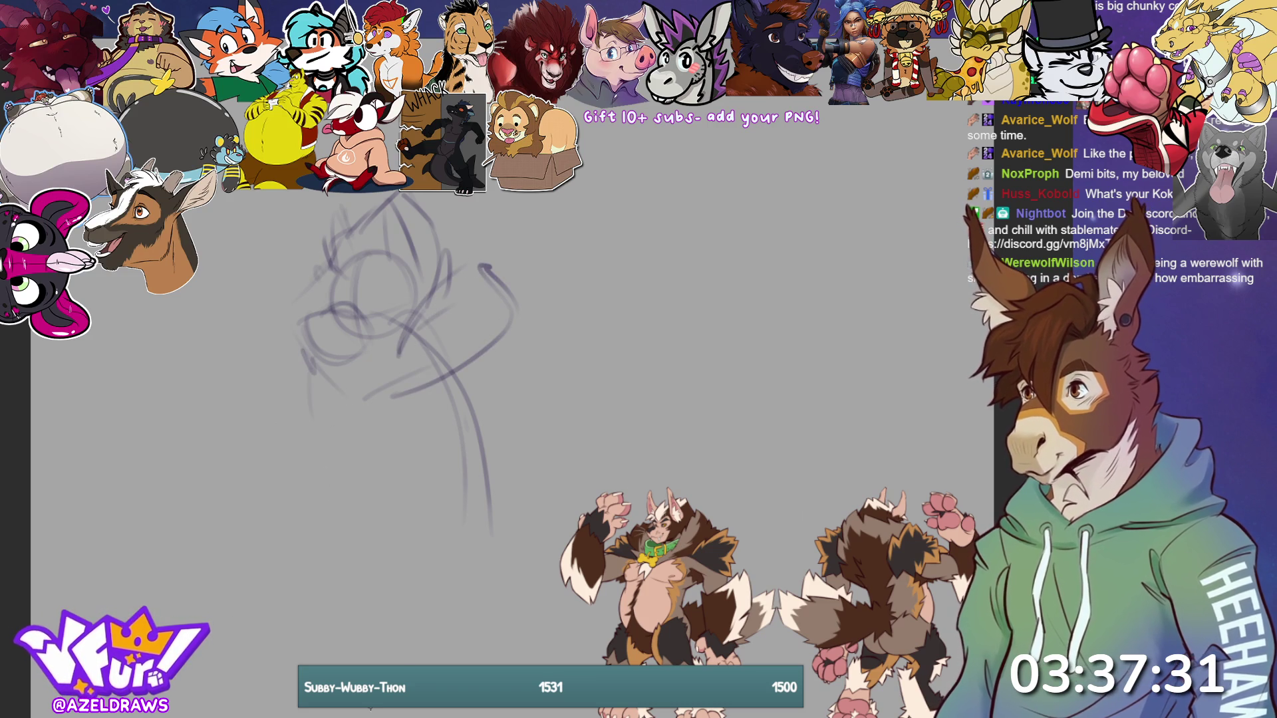
mouse_move(321, 275)
left_mouse_down()
mouse_move(288, 303)
mouse_move(286, 376)
left_mouse_up()
mouse_move(437, 347)
left_mouse_down()
mouse_move(451, 353)
mouse_move(522, 303)
mouse_move(522, 370)
left_mouse_up()
mouse_move(337, 393)
left_mouse_down()
mouse_move(395, 432)
mouse_move(367, 418)
left_mouse_up()
mouse_move(319, 367)
left_mouse_down()
mouse_move(420, 518)
mouse_move(527, 474)
left_mouse_up()
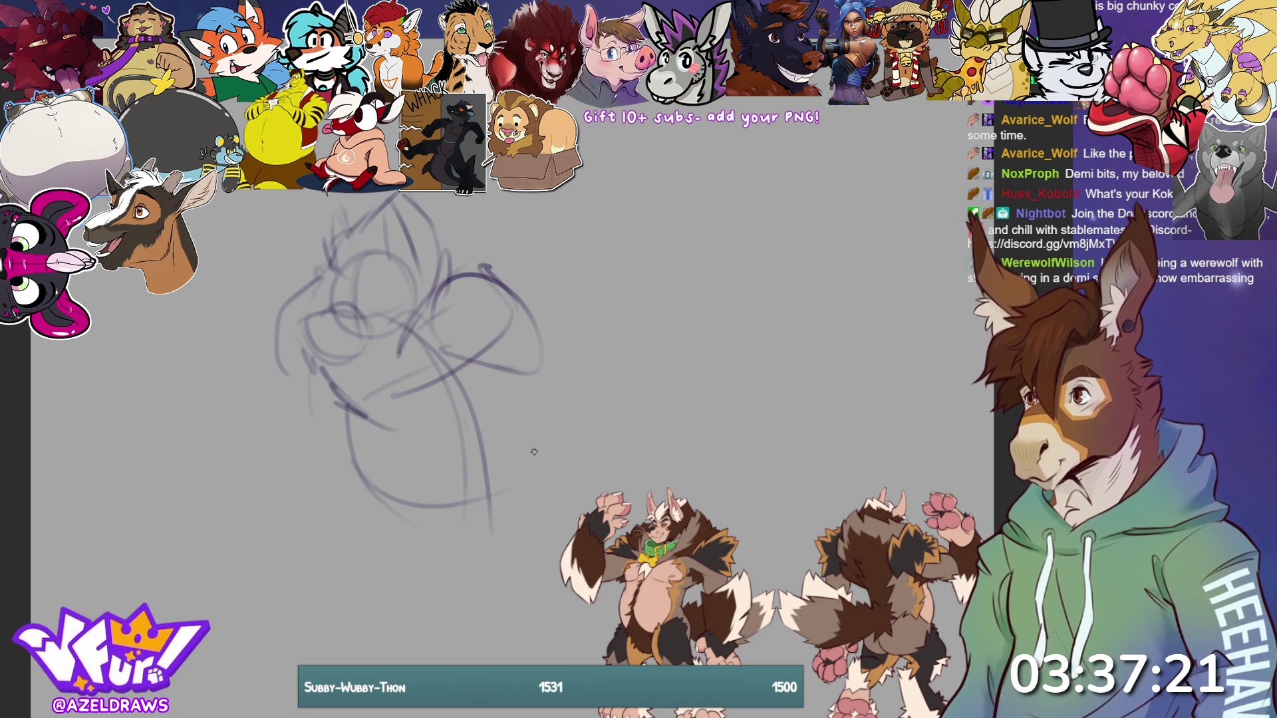
mouse_move(479, 304)
left_mouse_down()
mouse_move(517, 465)
mouse_move(496, 363)
left_mouse_up()
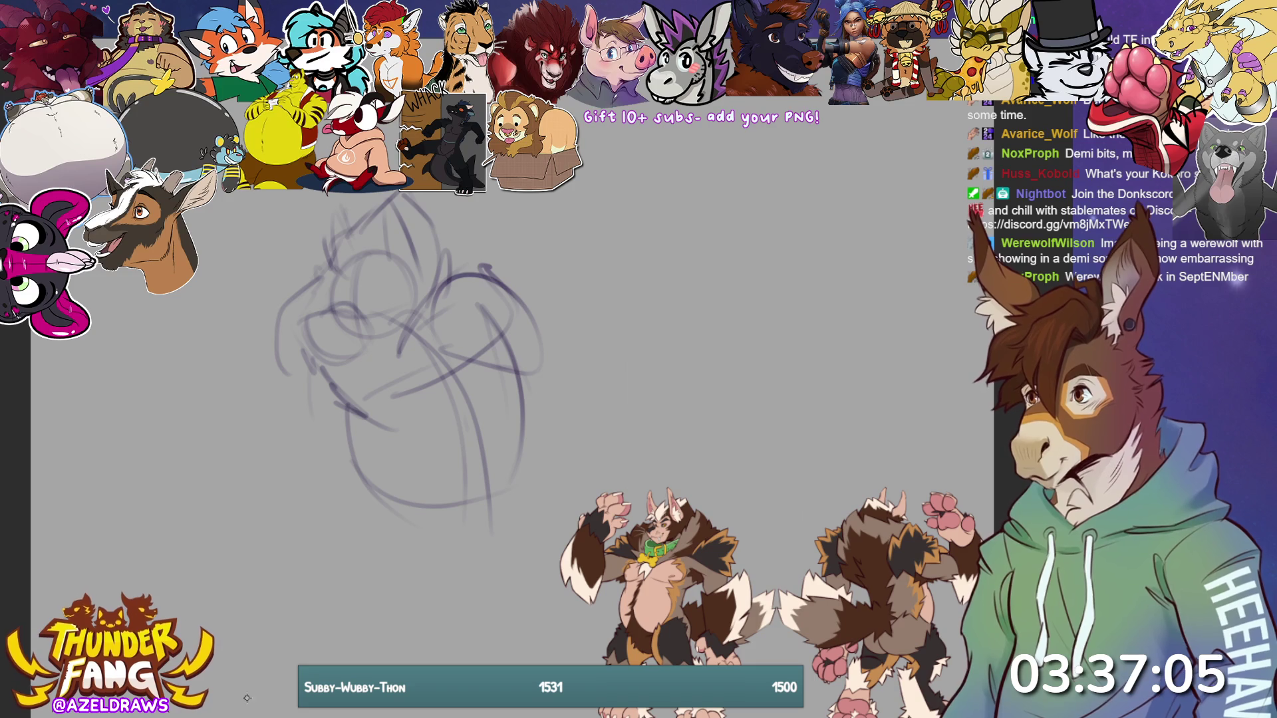
- Darken the lower belly outline, try leg ovals and loops beneath it, then undo them
mouse_move(357, 404)
left_mouse_down()
mouse_move(439, 493)
mouse_move(531, 389)
mouse_move(525, 445)
left_mouse_up()
mouse_move(365, 447)
left_mouse_down()
mouse_move(312, 499)
mouse_move(284, 500)
left_mouse_up()
mouse_move(358, 444)
left_mouse_down()
mouse_move(270, 525)
mouse_move(294, 549)
mouse_move(433, 502)
mouse_move(535, 576)
left_mouse_up()
mouse_move(568, 489)
left_mouse_down()
mouse_move(518, 552)
mouse_move(566, 528)
left_mouse_up()
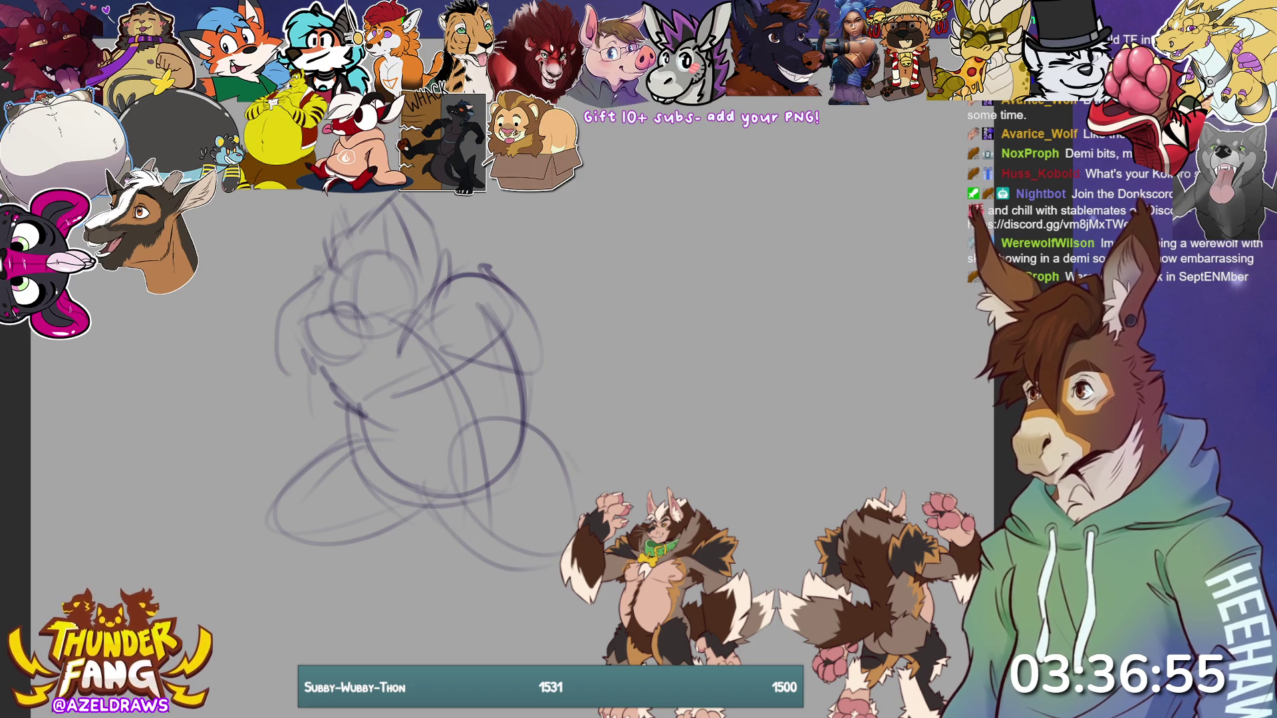
mouse_move(465, 459)
left_mouse_down()
mouse_move(569, 505)
mouse_move(476, 575)
left_mouse_up()
mouse_move(294, 564)
left_mouse_down()
mouse_move(323, 569)
mouse_move(426, 507)
left_mouse_up()
mouse_move(389, 442)
left_mouse_down()
mouse_move(325, 455)
mouse_move(366, 542)
left_mouse_up()
mouse_move(351, 399)
left_mouse_down()
mouse_move(436, 500)
mouse_move(349, 459)
mouse_move(461, 501)
mouse_move(522, 436)
mouse_move(469, 456)
mouse_move(555, 598)
left_mouse_up()
left_click_drag(356, 465, 448, 534)
left_click_drag(369, 489, 481, 524)
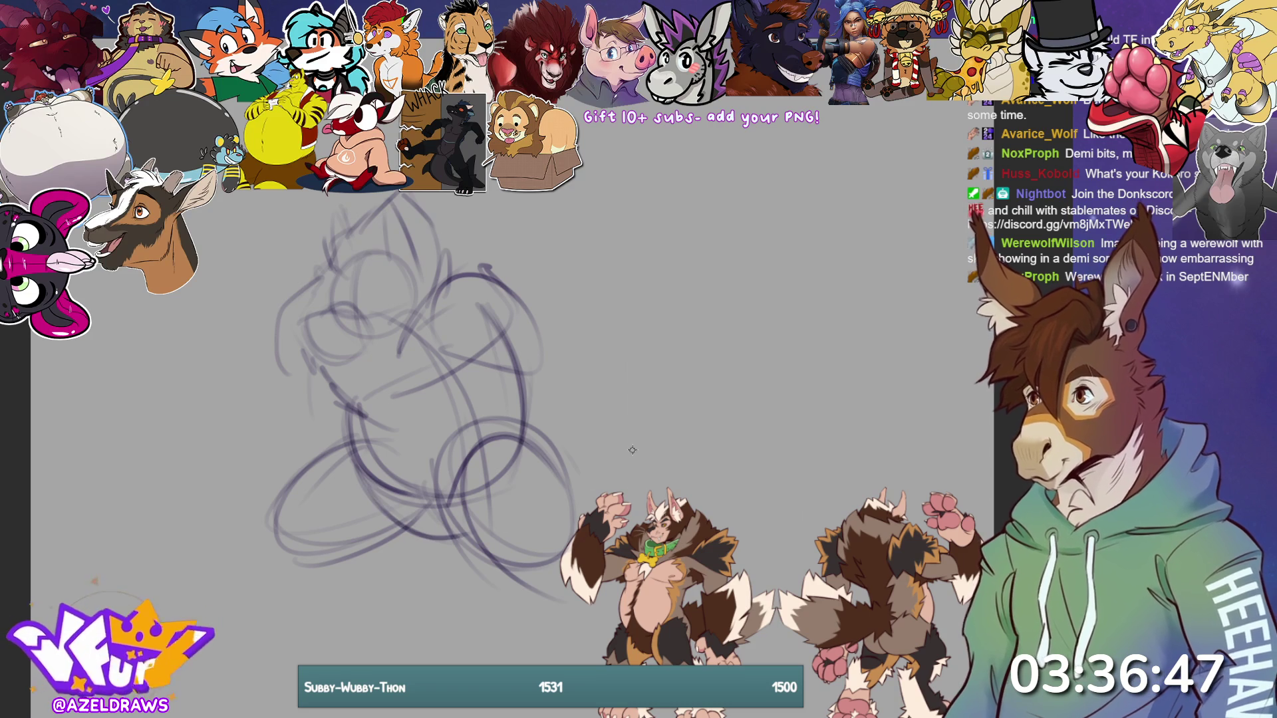
key("ctrl+z")
key("ctrl+z")
key("ctrl+z")
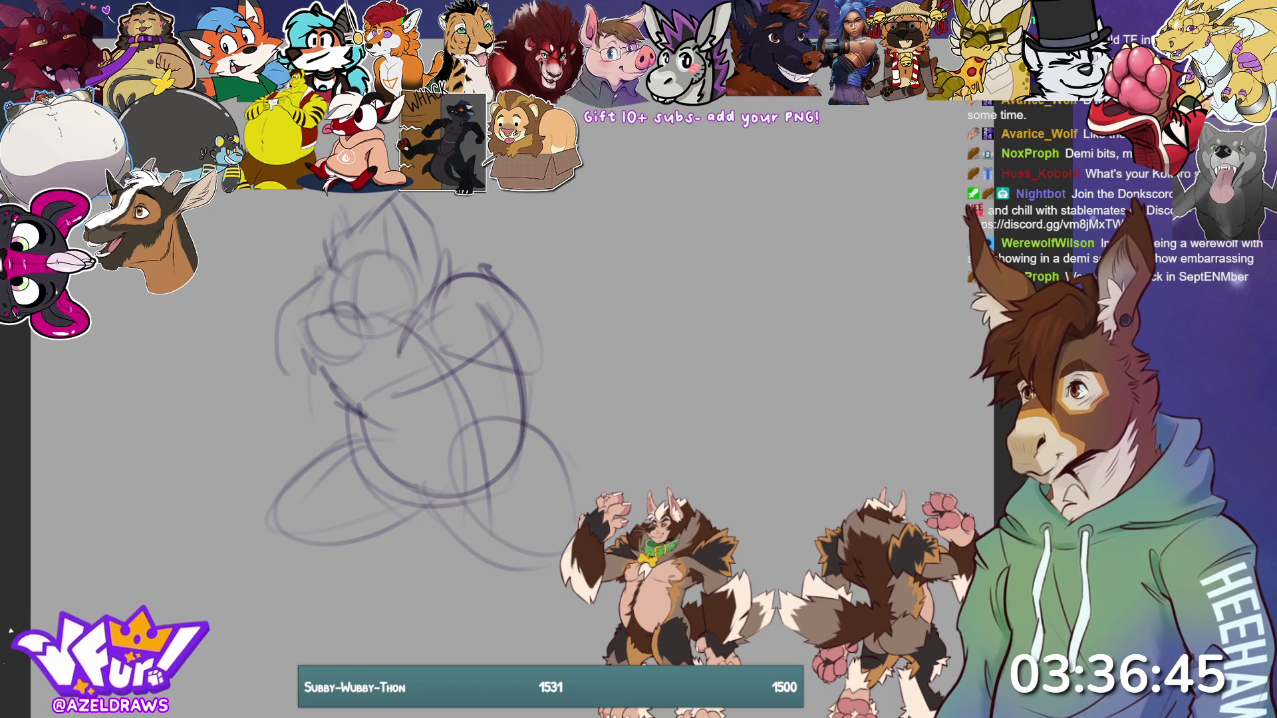
key("ctrl+z")
key("ctrl+z")
key("ctrl+z")
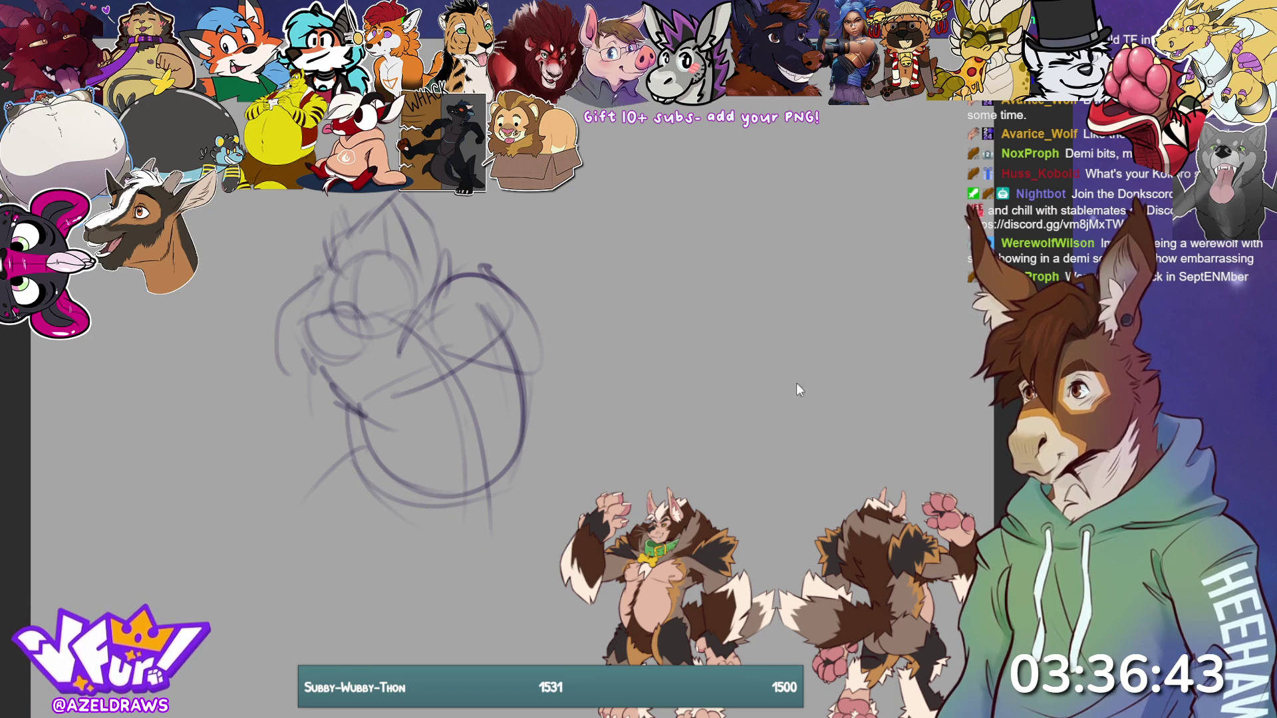
- Redraw the lower belly curve and sketch the leg guide lines and ovals beneath it
mouse_move(373, 485)
left_mouse_down()
mouse_move(389, 532)
mouse_move(425, 547)
mouse_move(491, 516)
mouse_move(443, 562)
left_mouse_up()
left_click_drag(344, 469, 250, 561)
mouse_move(350, 477)
left_mouse_down()
mouse_move(273, 552)
mouse_move(280, 562)
mouse_move(432, 555)
mouse_move(312, 479)
left_mouse_up()
left_click_drag(452, 545, 526, 622)
mouse_move(509, 459)
left_mouse_down()
mouse_move(564, 537)
mouse_move(479, 612)
left_mouse_up()
left_click_drag(550, 471, 462, 557)
mouse_move(306, 499)
left_mouse_down()
mouse_move(266, 572)
mouse_move(445, 552)
left_mouse_up()
left_click_drag(359, 469, 309, 601)
left_click_drag(276, 545, 333, 622)
left_click_drag(303, 572, 346, 575)
mouse_move(362, 546)
left_mouse_down()
mouse_move(402, 595)
mouse_move(356, 622)
left_mouse_up()
left_click_drag(289, 584, 324, 620)
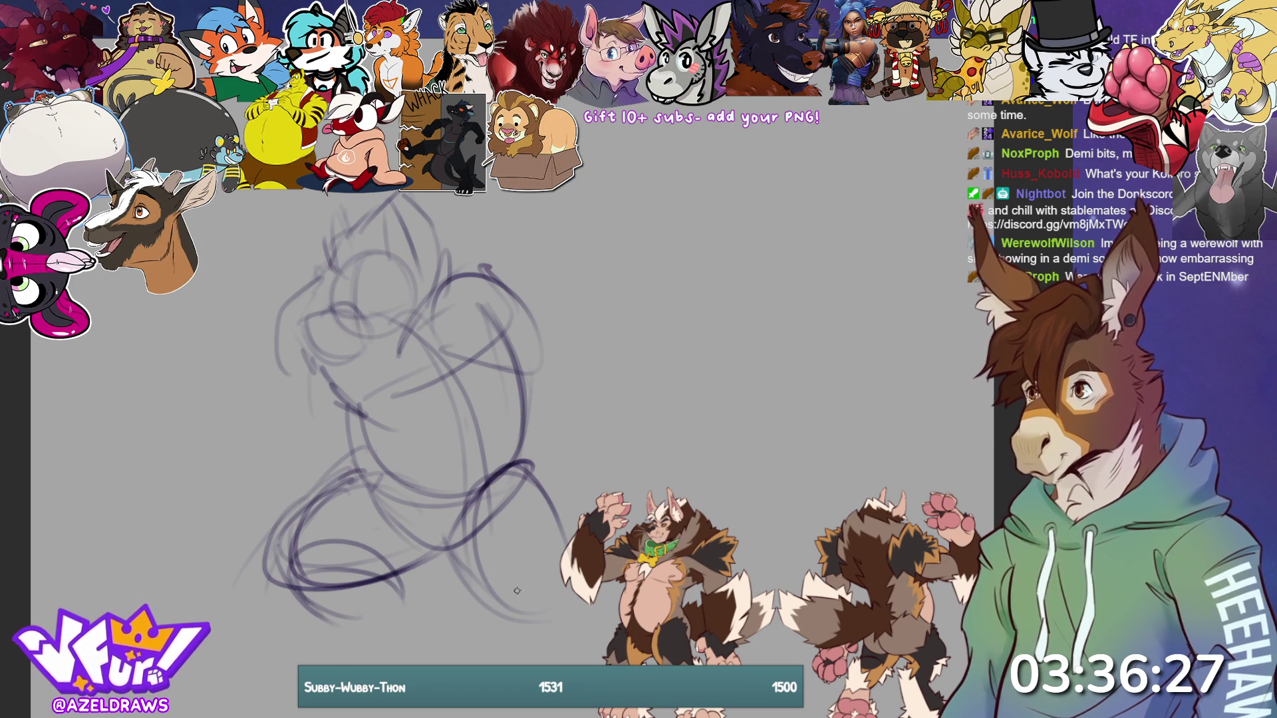
left_click_drag(501, 582, 492, 627)
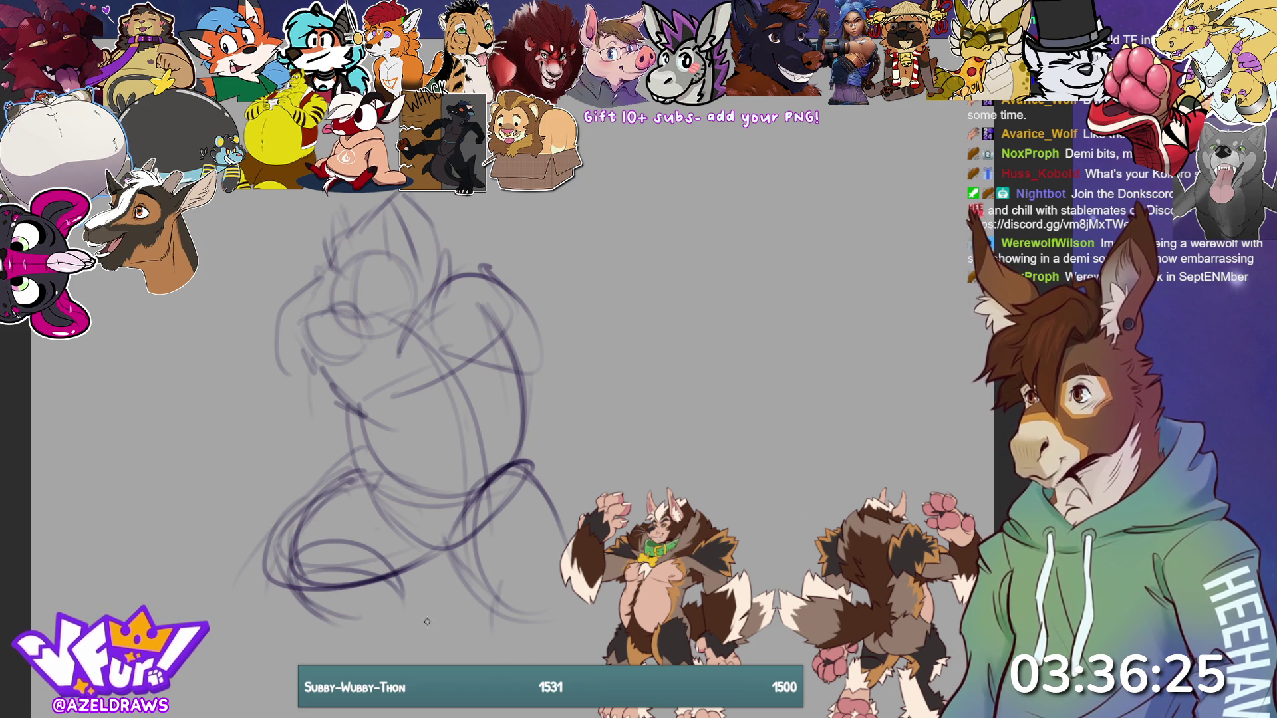
- Sketch the rounded left arm lobe ending in a looping fist oval
mouse_move(268, 353)
left_mouse_down()
mouse_move(253, 416)
mouse_move(319, 426)
left_mouse_up()
left_click_drag(296, 335, 253, 404)
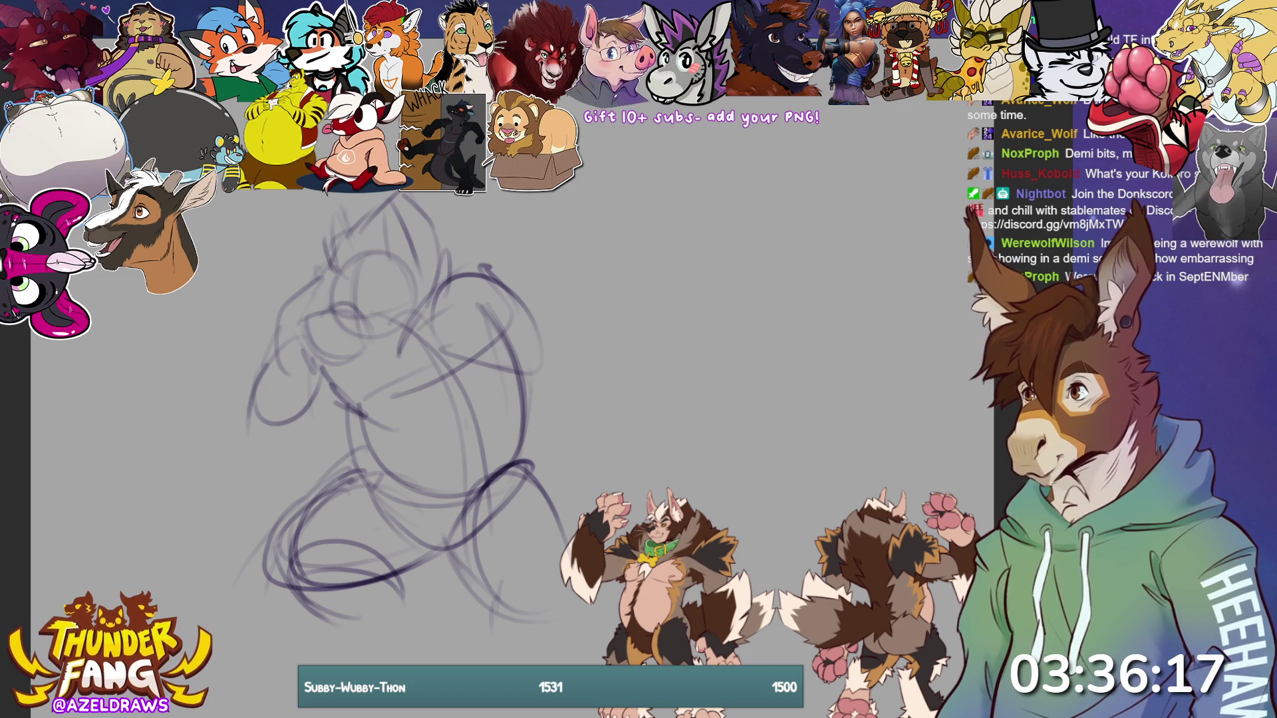
mouse_move(233, 424)
left_mouse_down()
mouse_move(192, 442)
mouse_move(309, 498)
mouse_move(302, 459)
mouse_move(217, 429)
mouse_move(299, 493)
left_mouse_up()
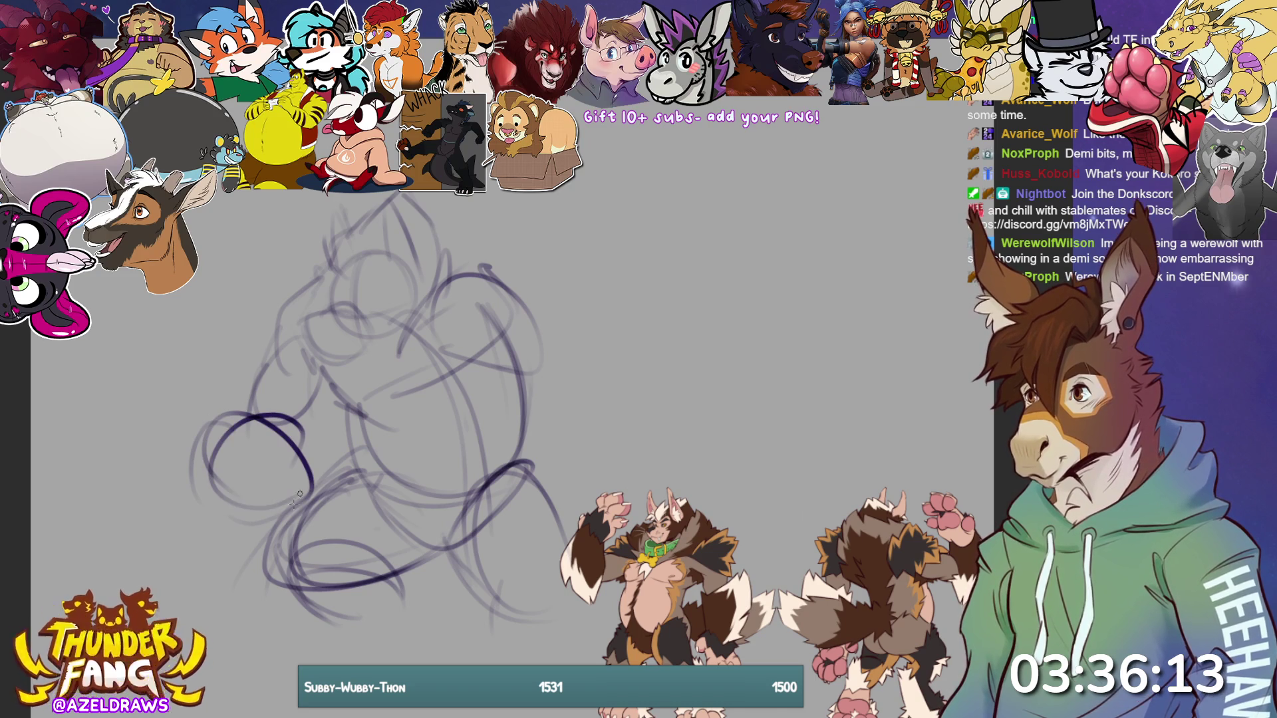
mouse_move(273, 389)
left_mouse_down()
mouse_move(202, 418)
mouse_move(193, 492)
mouse_move(211, 465)
mouse_move(199, 502)
mouse_move(226, 527)
mouse_move(282, 495)
mouse_move(252, 525)
mouse_move(283, 459)
mouse_move(266, 452)
left_mouse_up()
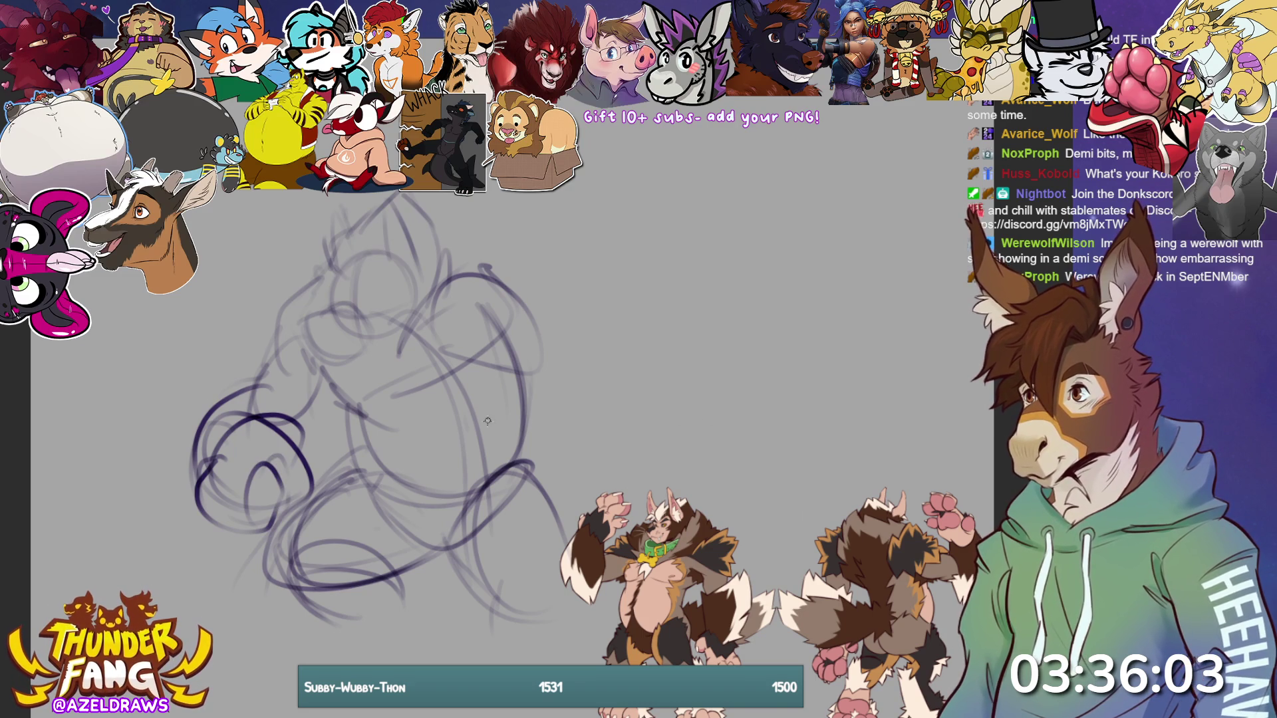
- Draw the hooked right arm stroke and the ear shapes above the head
mouse_move(436, 389)
left_mouse_down()
mouse_move(532, 356)
mouse_move(552, 383)
left_mouse_up()
mouse_move(286, 342)
left_mouse_down()
mouse_move(303, 238)
mouse_move(322, 225)
left_mouse_up()
mouse_move(456, 248)
left_mouse_down()
mouse_move(453, 205)
mouse_move(509, 292)
mouse_move(525, 289)
left_mouse_up()
mouse_move(479, 239)
left_mouse_down()
mouse_move(459, 256)
mouse_move(458, 213)
mouse_move(496, 312)
left_mouse_up()
mouse_move(403, 363)
left_mouse_down()
mouse_move(433, 354)
mouse_move(389, 392)
mouse_move(451, 416)
mouse_move(364, 367)
mouse_move(459, 418)
left_mouse_up()
- Draw dark curves across the chest and down the body middle, retrying after undos
mouse_move(322, 359)
left_mouse_down()
mouse_move(395, 414)
mouse_move(356, 447)
mouse_move(396, 527)
left_mouse_up()
left_click_drag(346, 432, 433, 531)
mouse_move(346, 402)
left_mouse_down()
mouse_move(326, 485)
mouse_move(429, 522)
left_mouse_up()
key("ctrl+z")
key("ctrl+z")
mouse_move(358, 407)
left_mouse_down()
mouse_move(344, 462)
mouse_move(341, 447)
mouse_move(412, 514)
left_mouse_up()
key("ctrl+z")
key("ctrl+z")
key("ctrl+z")
mouse_move(346, 416)
left_mouse_down()
mouse_move(336, 462)
mouse_move(378, 506)
mouse_move(439, 508)
mouse_move(507, 459)
left_mouse_up()
- Add dark strokes at the right edge and darken the lower belly curves
mouse_move(527, 382)
left_mouse_down()
mouse_move(512, 459)
mouse_move(542, 462)
mouse_move(549, 498)
left_mouse_up()
left_click_drag(506, 449, 485, 472)
mouse_move(365, 498)
left_mouse_down()
mouse_move(384, 445)
mouse_move(428, 513)
left_mouse_up()
left_click_drag(338, 439, 407, 533)
left_click_drag(351, 456, 351, 500)
left_click_drag(352, 504, 456, 524)
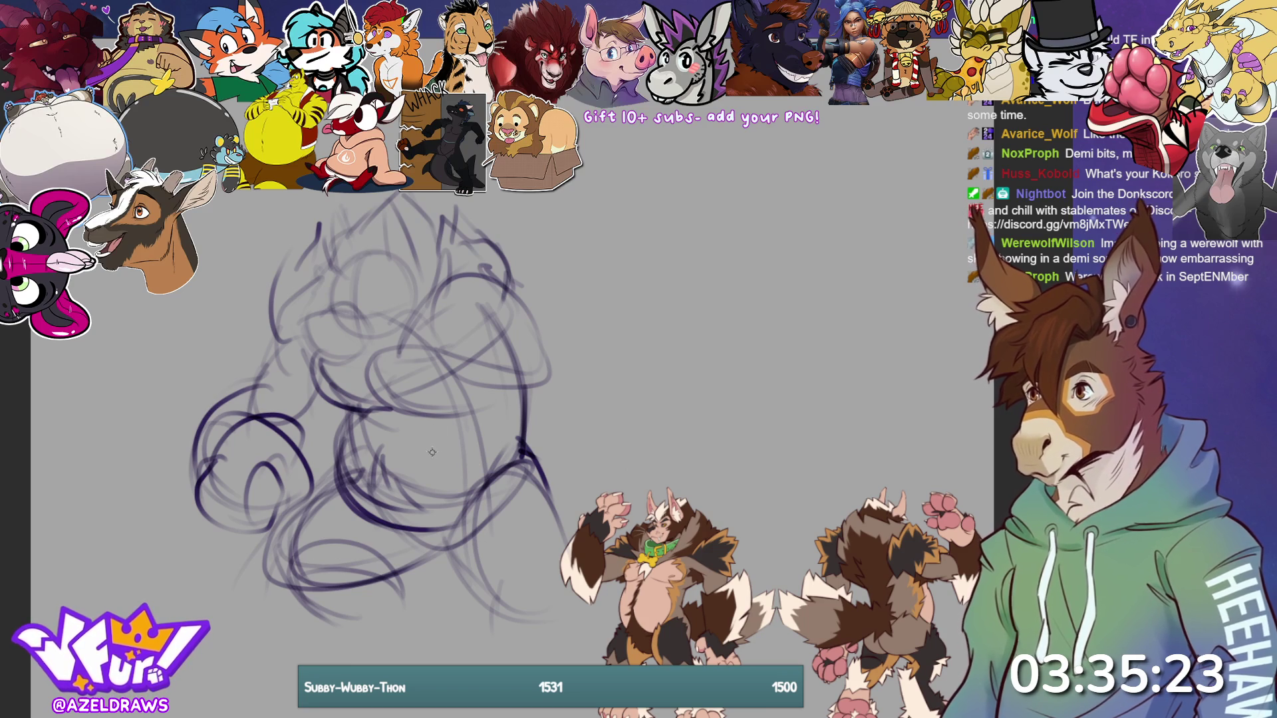
mouse_move(442, 466)
left_mouse_down()
mouse_move(456, 444)
mouse_move(427, 495)
mouse_move(413, 463)
mouse_move(439, 524)
mouse_move(492, 509)
mouse_move(466, 535)
mouse_move(508, 505)
mouse_move(458, 453)
mouse_move(525, 492)
mouse_move(498, 457)
left_mouse_up()
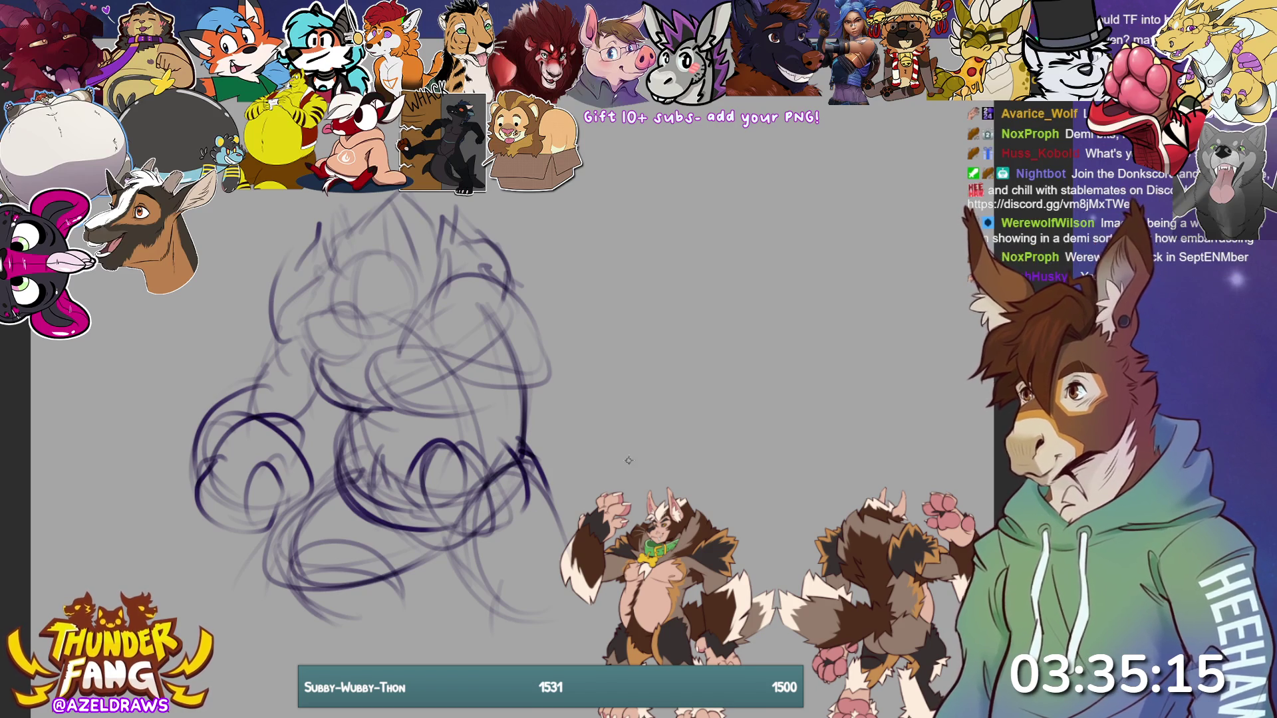
- Add shaggy fur tufts along the right side and lower right, then move the reference art up
mouse_move(511, 422)
left_mouse_down()
mouse_move(476, 446)
mouse_move(509, 402)
mouse_move(585, 419)
mouse_move(604, 466)
left_mouse_up()
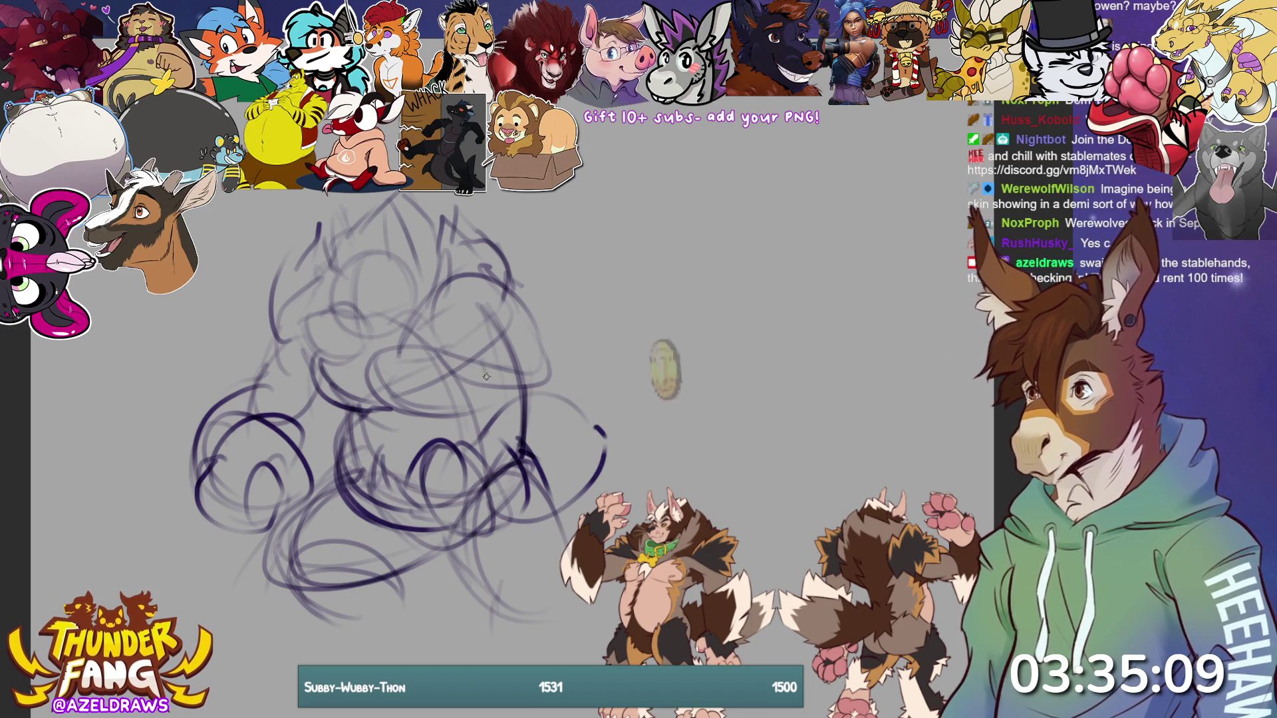
mouse_move(473, 365)
left_mouse_down()
mouse_move(480, 392)
mouse_move(519, 419)
left_mouse_up()
left_click_drag(539, 342, 559, 399)
left_click_drag(515, 319, 562, 404)
left_click_drag(542, 362, 581, 417)
left_click_drag(432, 527, 488, 609)
mouse_move(439, 540)
left_mouse_down()
mouse_move(466, 601)
mouse_move(549, 598)
left_mouse_up()
left_click_drag(539, 502, 556, 589)
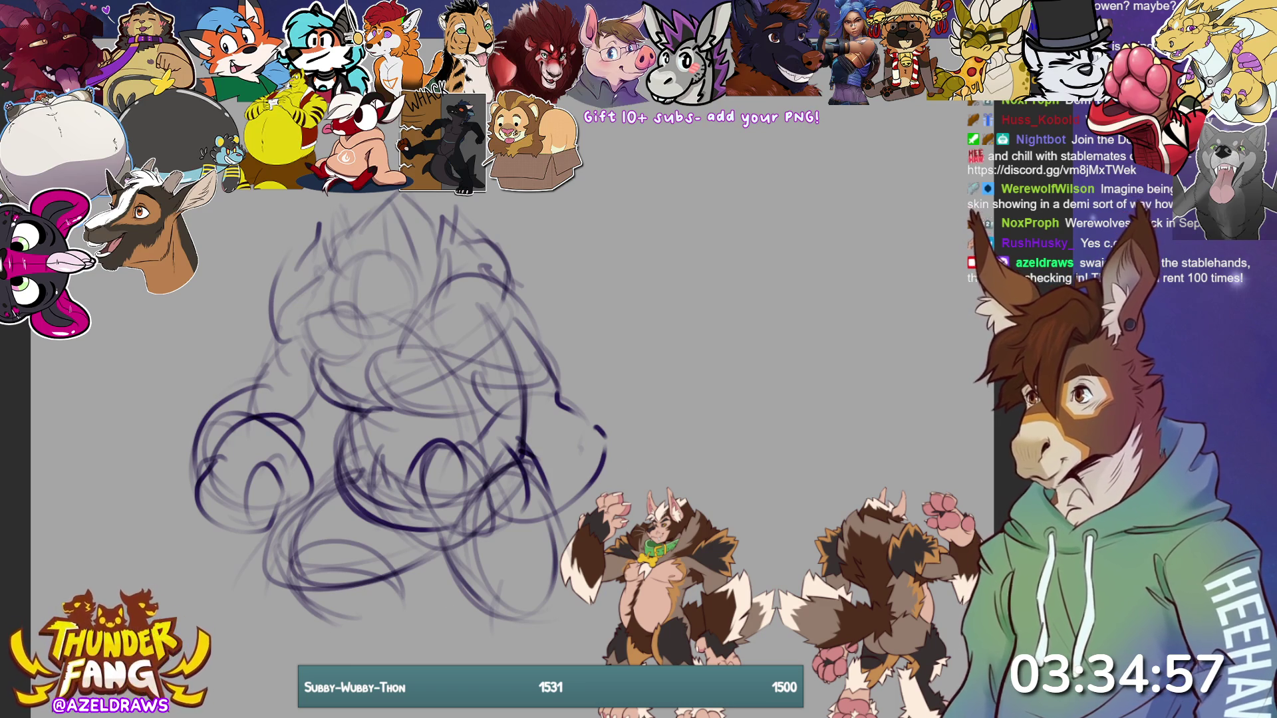
key("ctrl+t")
left_click_drag(910, 602, 904, 273)
- Commit the reference art's placement, then shift the rough sketch slightly up and left
left_click(737, 445)
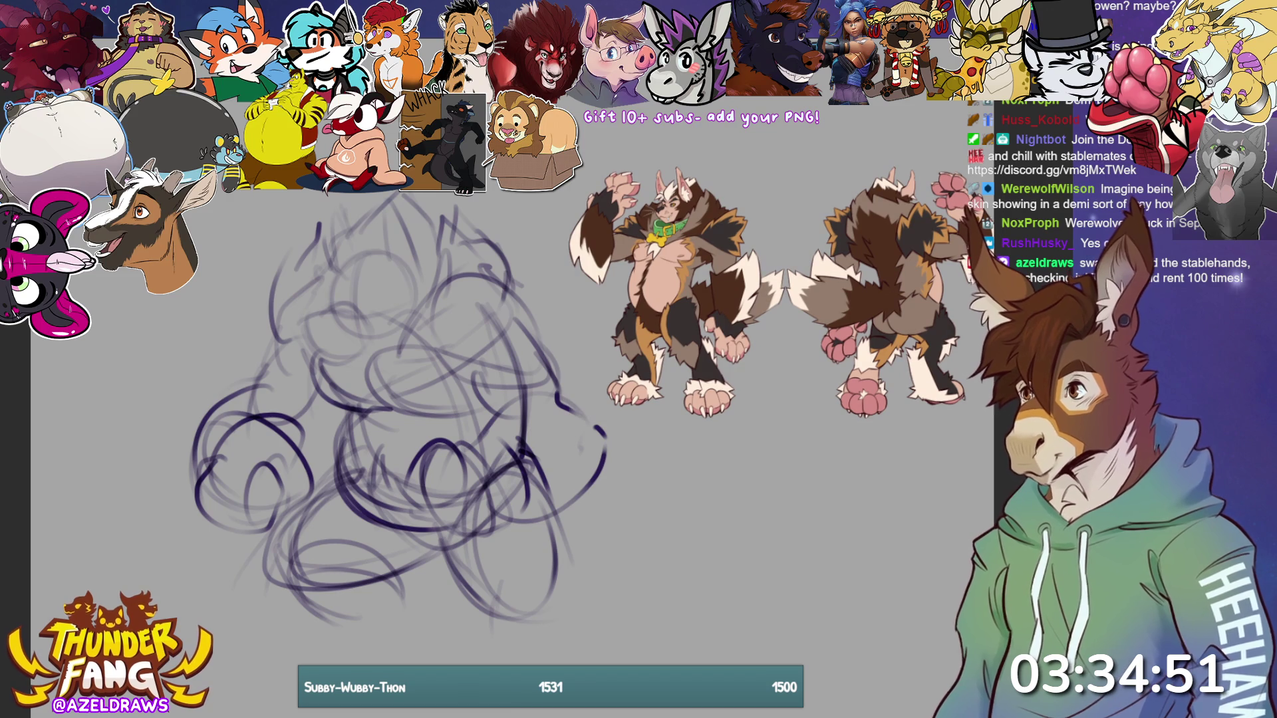
key("ctrl+t")
left_click_drag(494, 496, 473, 490)
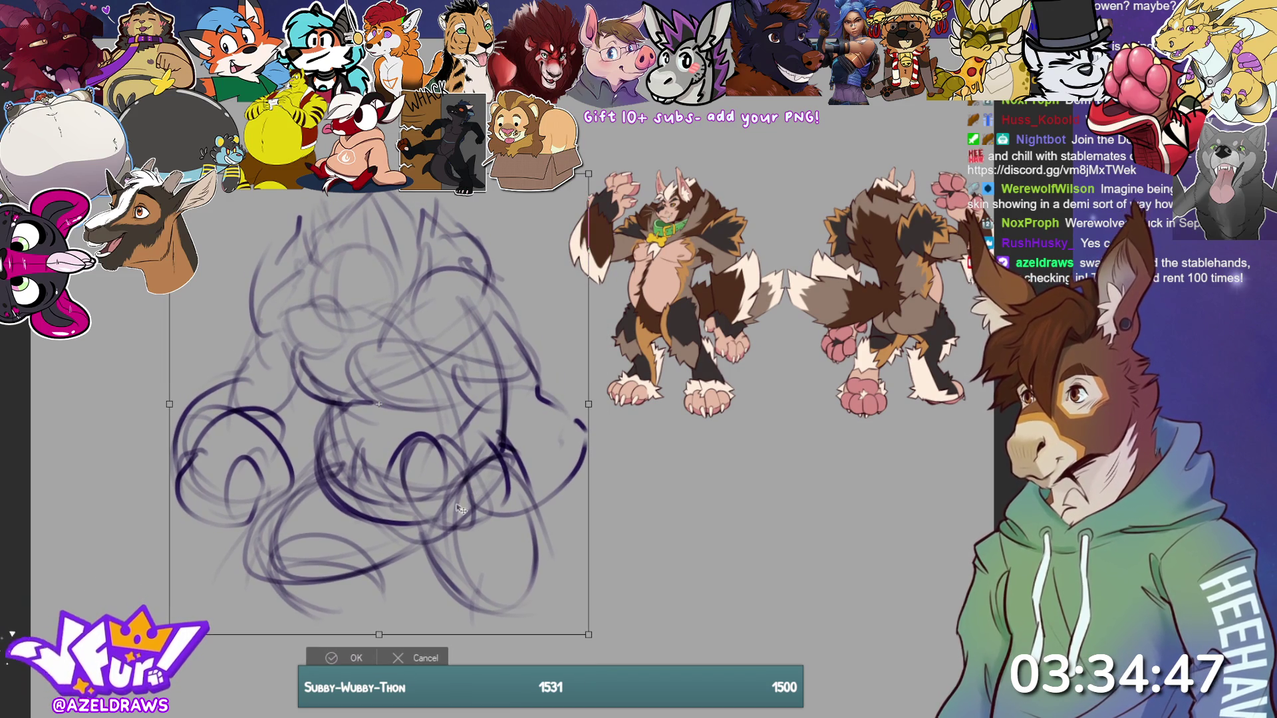
left_click(330, 658)
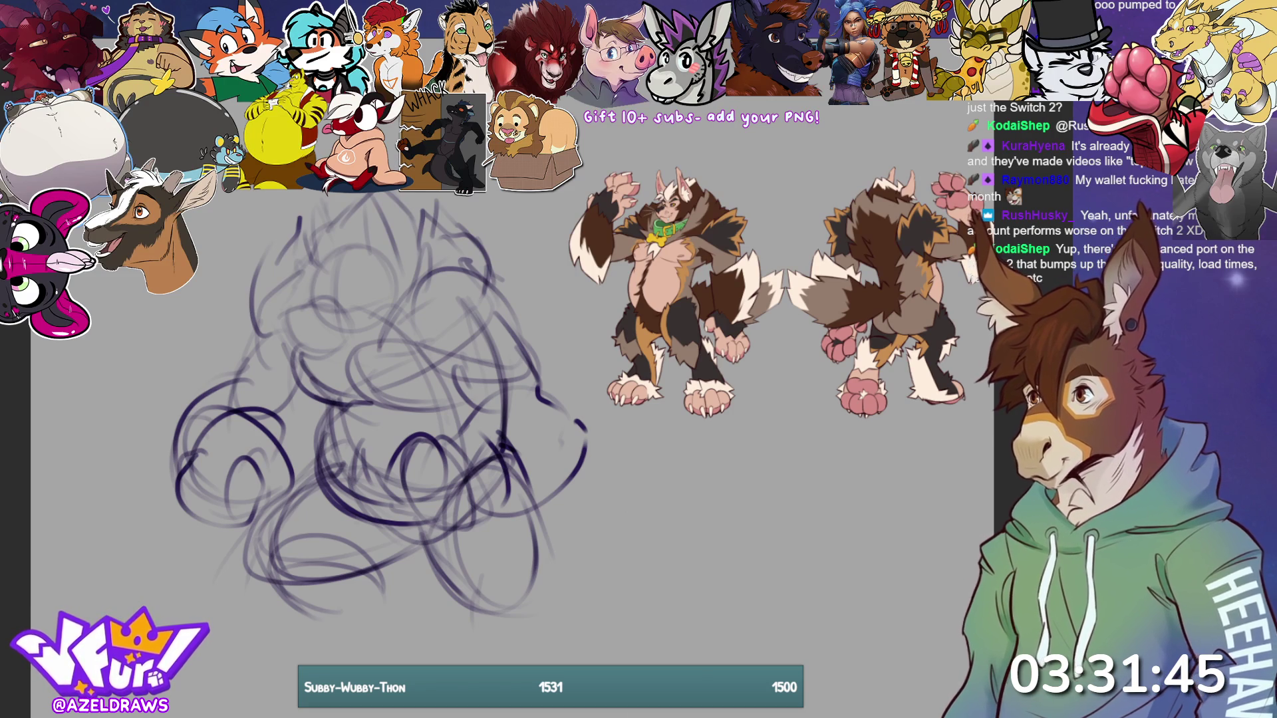
- Begin a lasso selection across the top of the sketch's head
mouse_move(342, 192)
left_mouse_down()
mouse_move(317, 210)
mouse_move(283, 329)
mouse_move(366, 343)
mouse_move(413, 293)
mouse_move(421, 193)
left_mouse_up()
- Shrink the head slightly and raise it, then reselect and nudge it left and down
key("ctrl+t")
left_click_drag(417, 362, 413, 342)
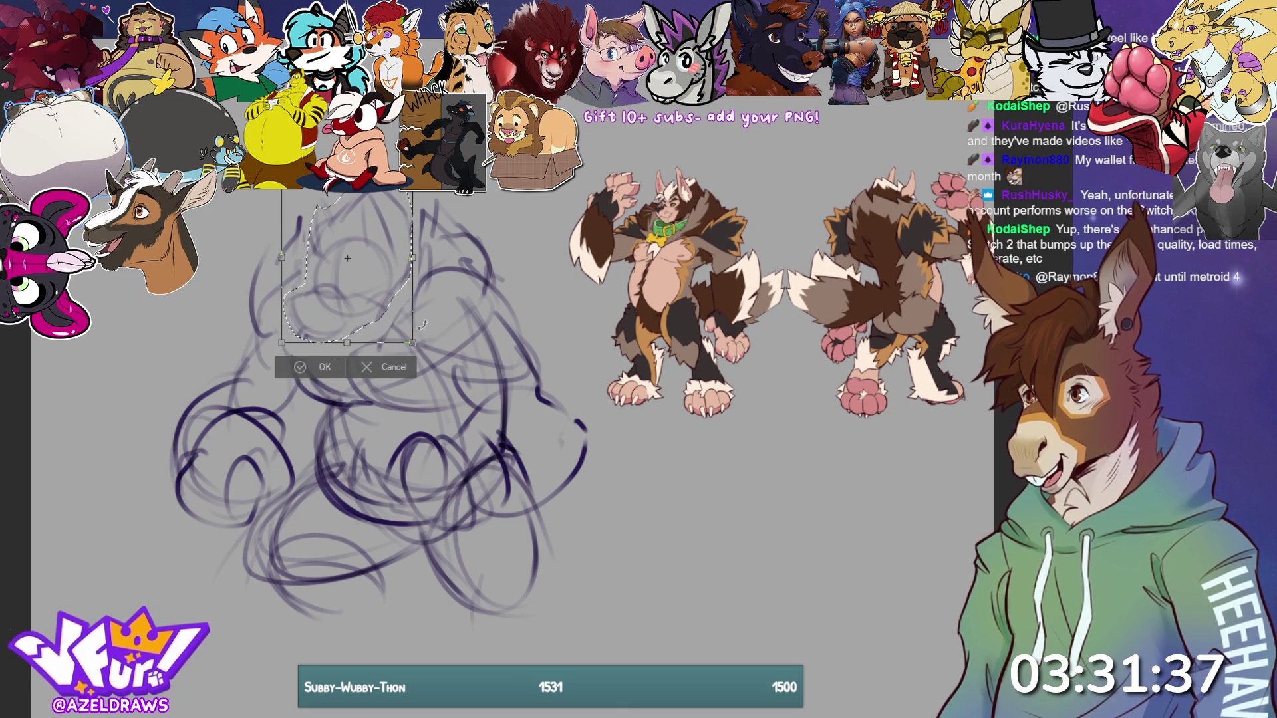
left_click_drag(376, 318, 376, 308)
left_click(322, 359)
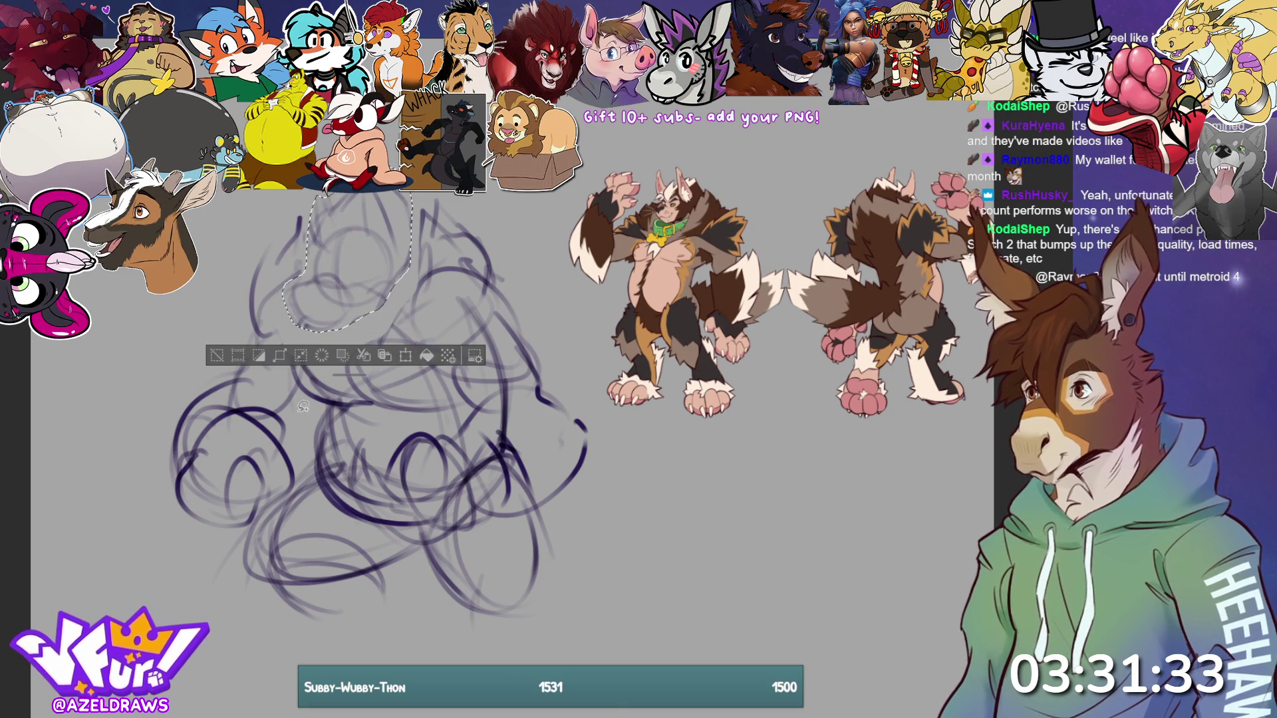
left_click(211, 357)
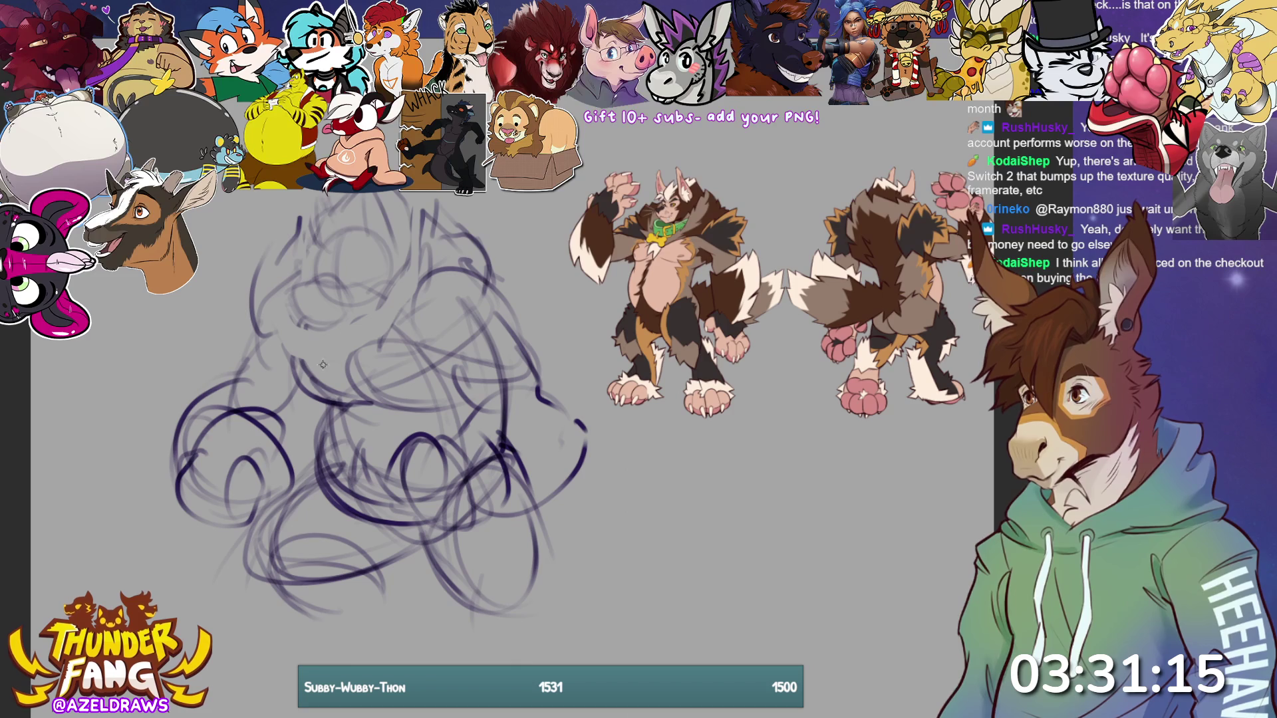
mouse_move(307, 193)
left_mouse_down()
mouse_move(284, 278)
mouse_move(335, 337)
mouse_move(415, 263)
mouse_move(419, 193)
left_mouse_up()
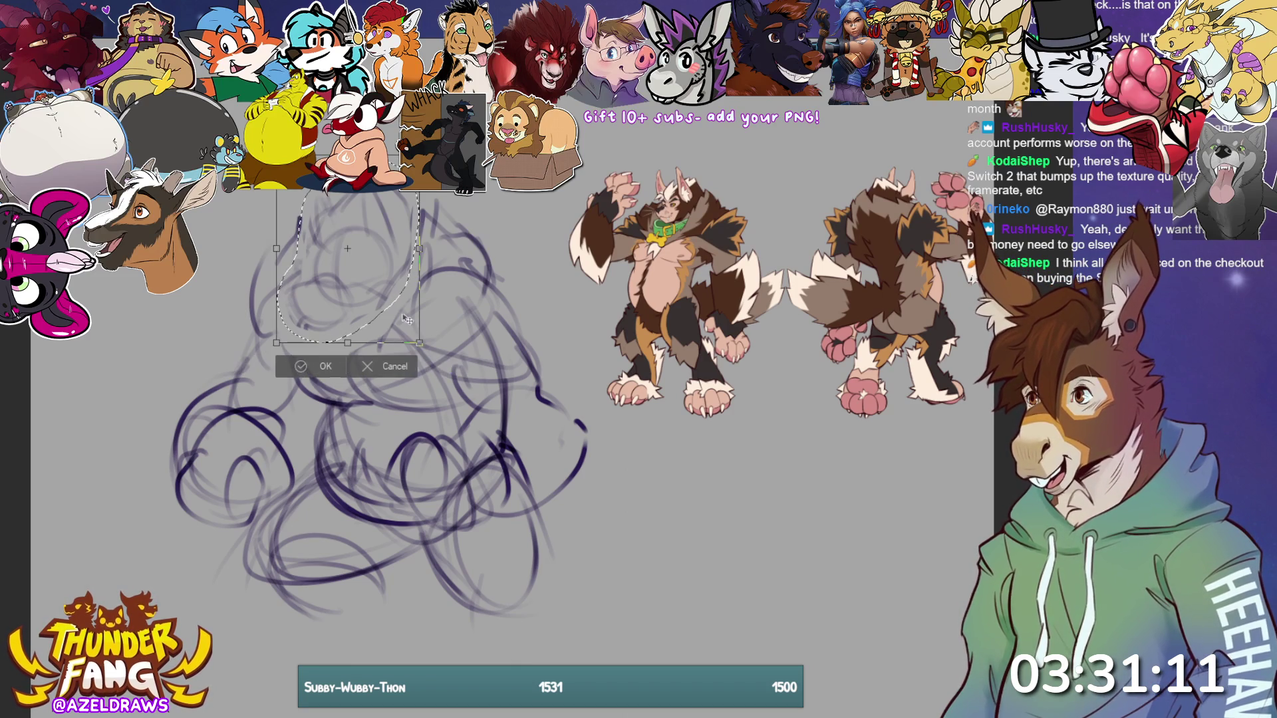
left_click_drag(407, 335, 393, 342)
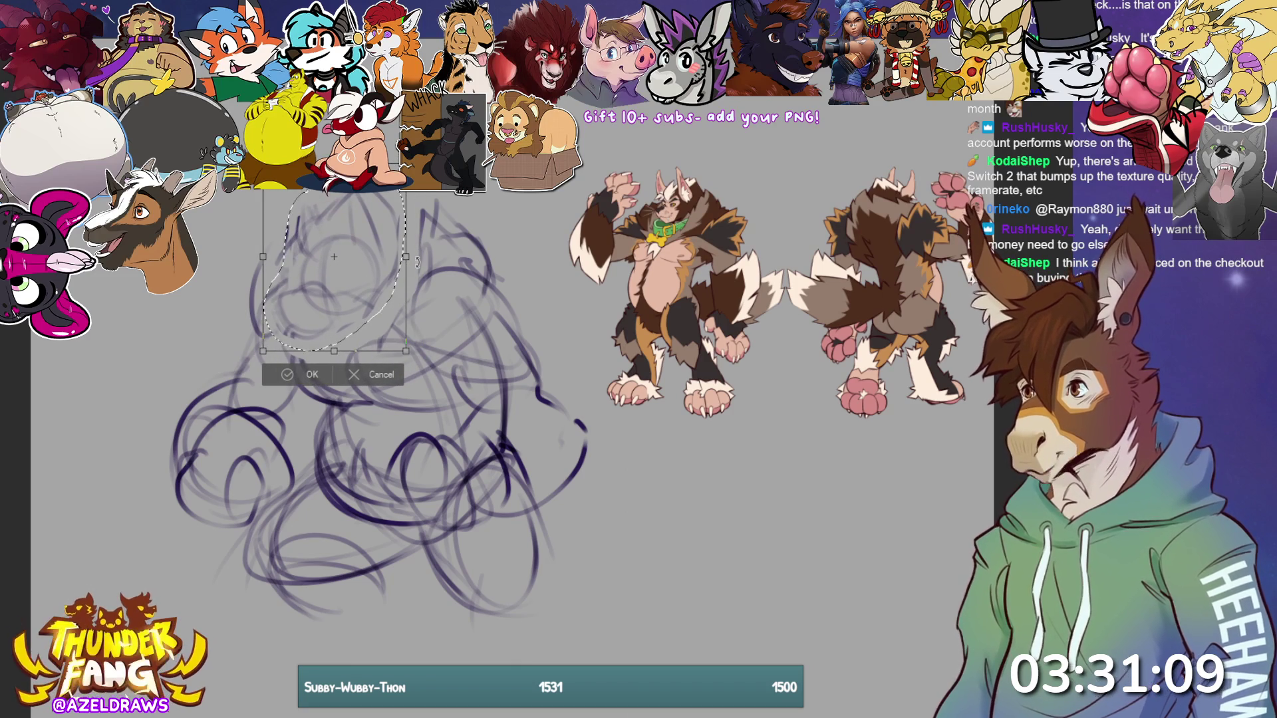
left_click(246, 374)
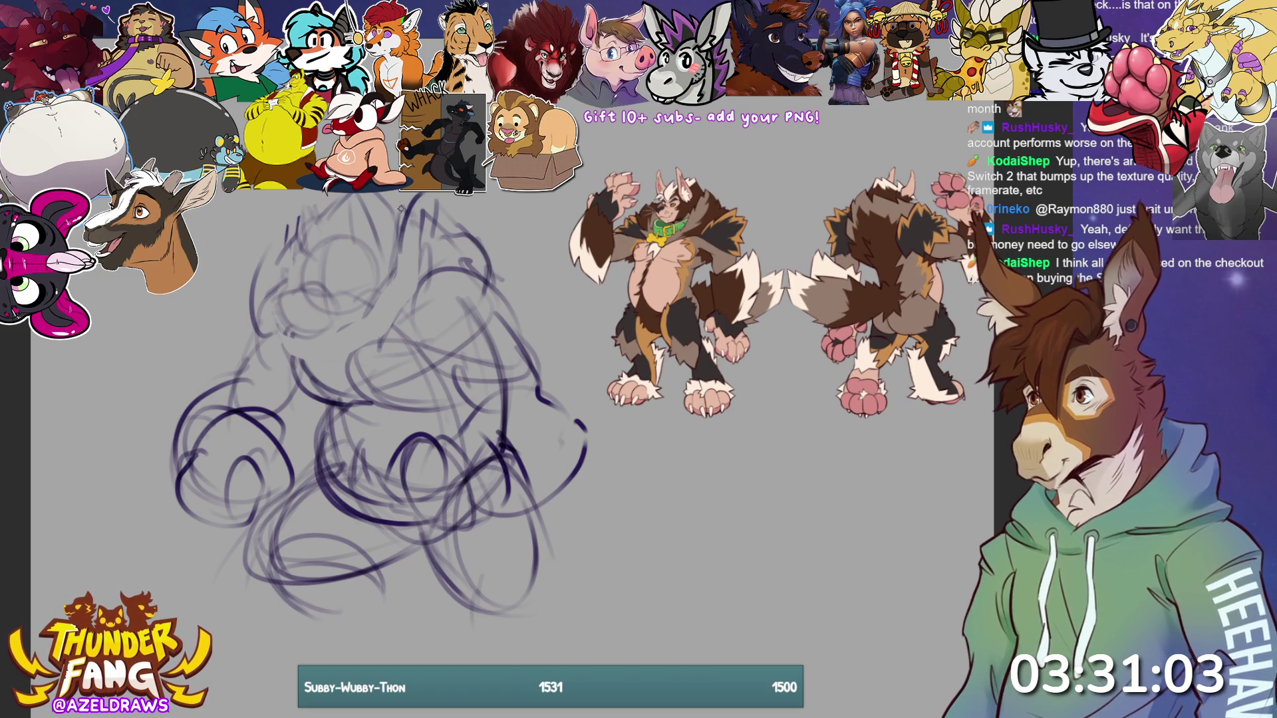
- Darken the head outline and top fur marks, then draw a long curved arrow back to the sketch
left_click_drag(482, 261, 498, 287)
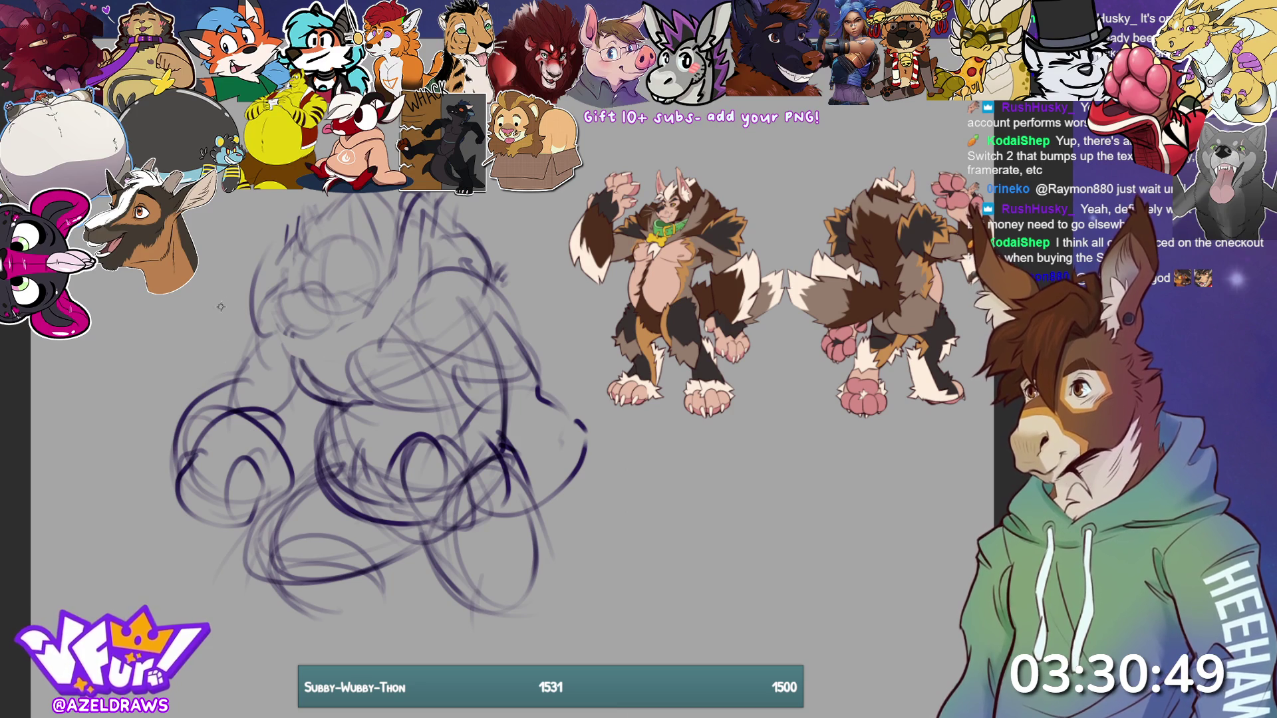
mouse_move(259, 340)
left_mouse_down()
mouse_move(242, 288)
mouse_move(288, 223)
mouse_move(299, 239)
left_mouse_up()
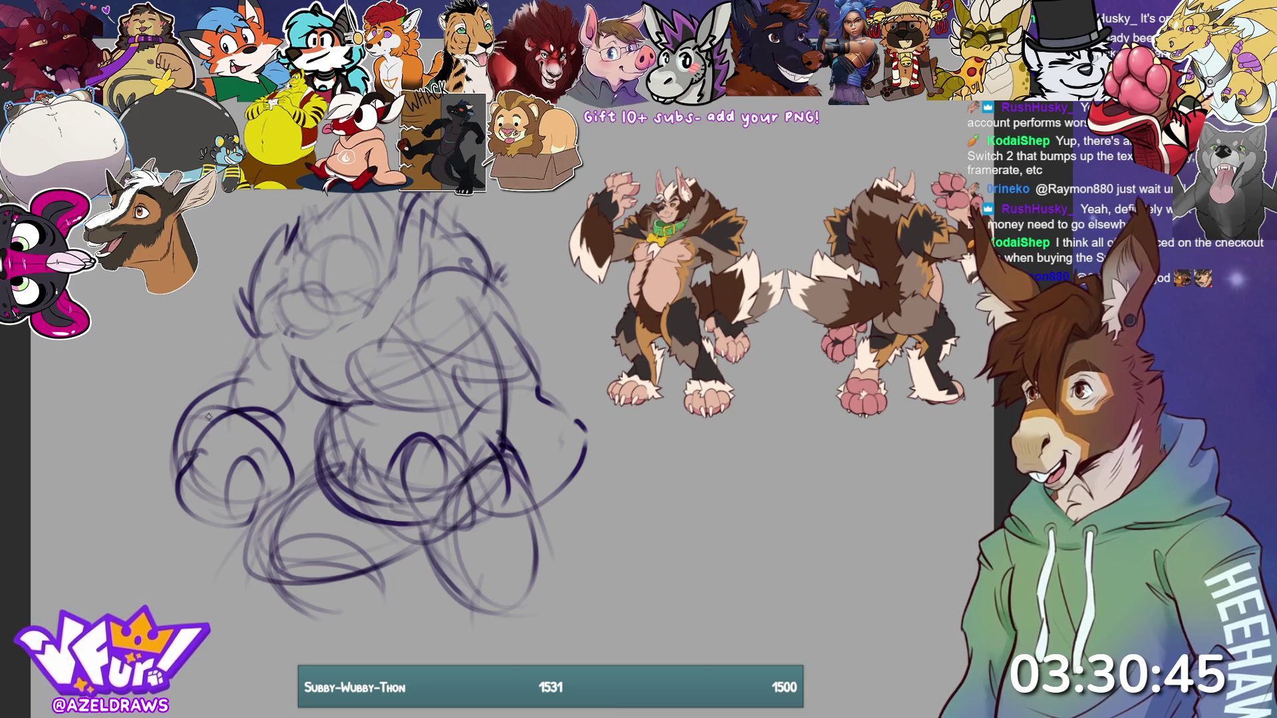
mouse_move(316, 203)
left_mouse_down()
mouse_move(306, 247)
mouse_move(347, 207)
mouse_move(344, 193)
mouse_move(384, 248)
mouse_move(382, 270)
left_mouse_up()
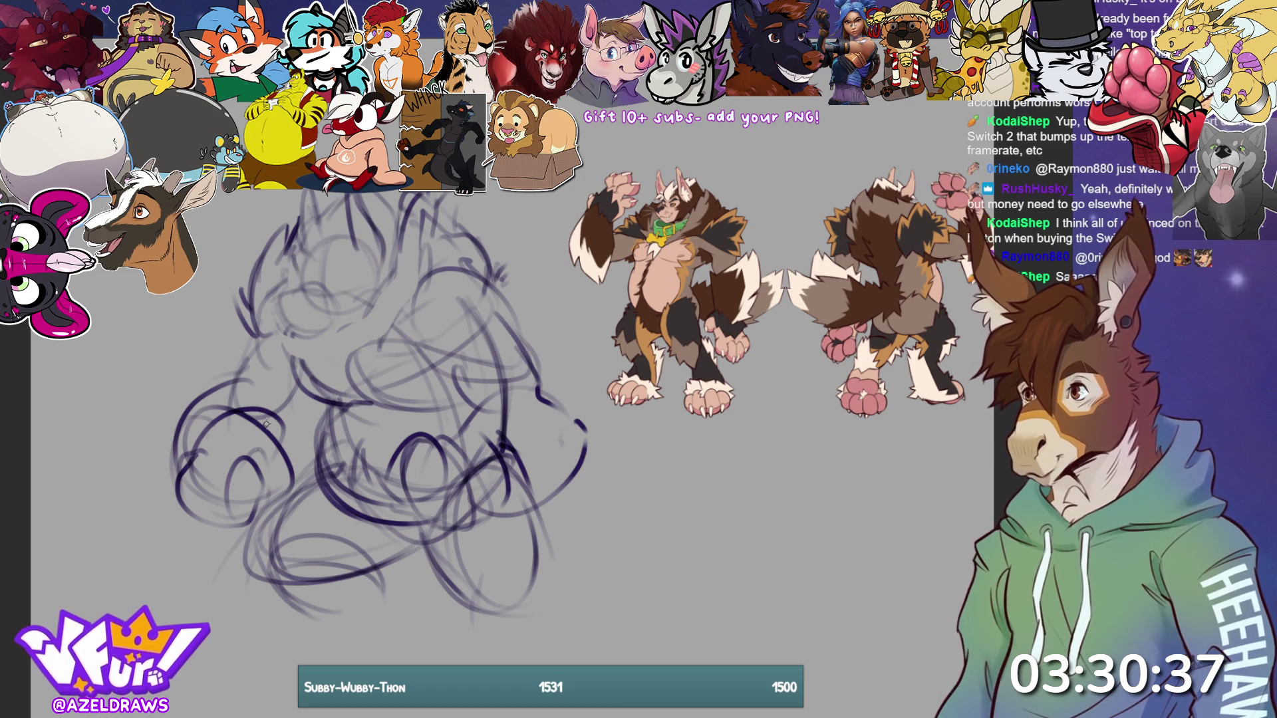
left_click_drag(307, 258, 301, 287)
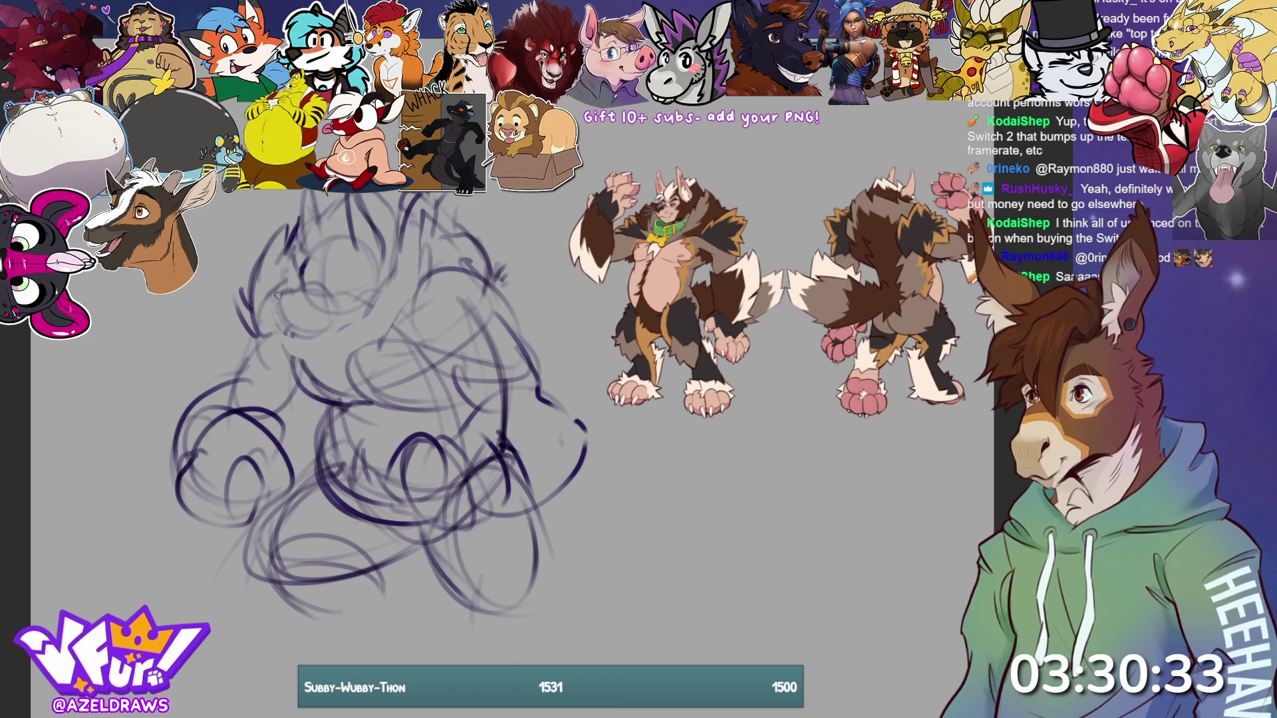
left_click_drag(301, 293, 311, 294)
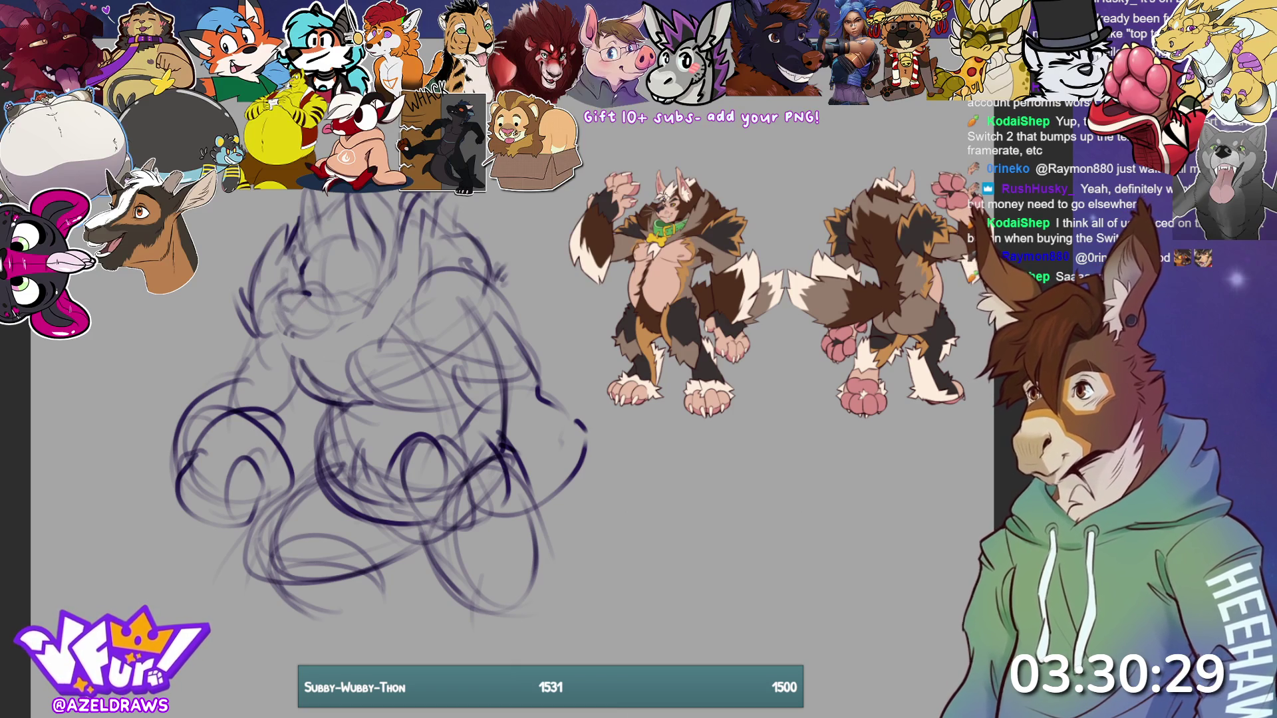
mouse_move(505, 386)
left_mouse_down()
mouse_move(542, 280)
mouse_move(505, 196)
mouse_move(532, 174)
mouse_move(631, 240)
left_mouse_up()
mouse_move(675, 333)
left_mouse_down()
mouse_move(564, 492)
mouse_move(532, 504)
mouse_move(629, 459)
mouse_move(669, 369)
mouse_move(582, 216)
mouse_move(529, 349)
mouse_move(564, 298)
mouse_move(568, 226)
left_mouse_up()
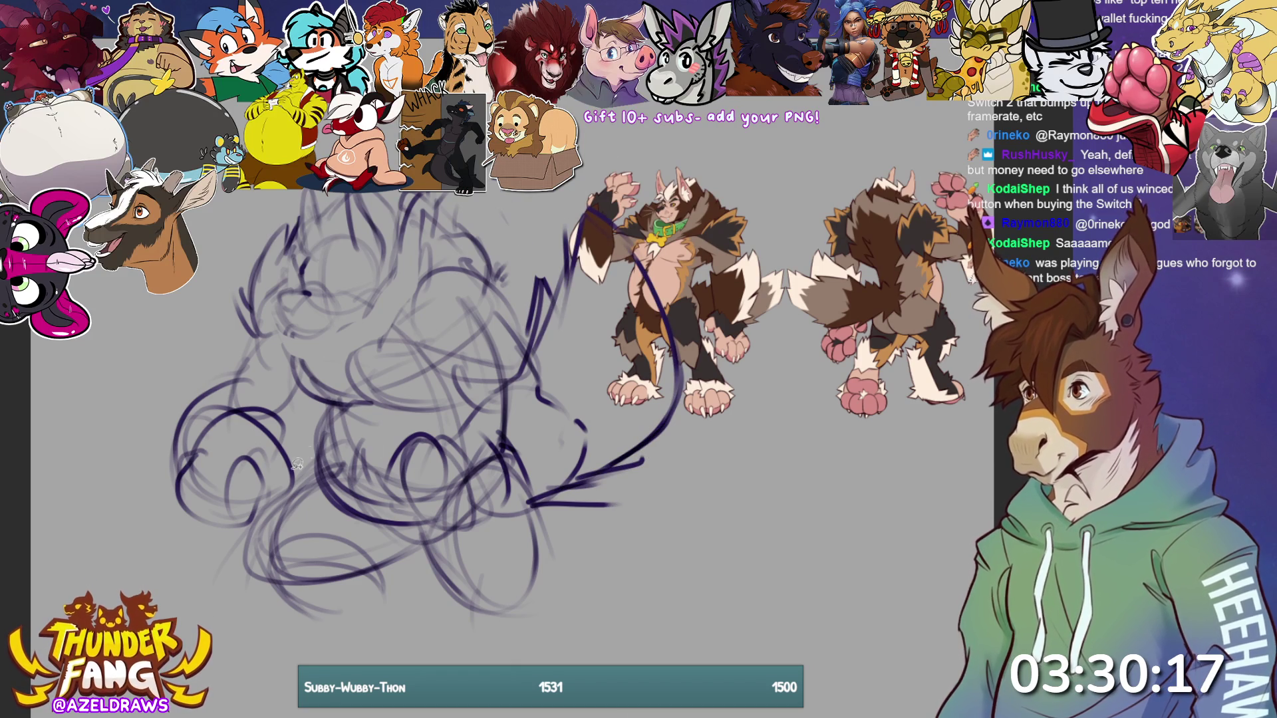
- Move the whole sketch layer slightly down and right and commit it
key("ctrl+t")
mouse_move(393, 525)
left_mouse_down()
mouse_move(356, 569)
mouse_move(402, 549)
left_mouse_up()
key("Return")
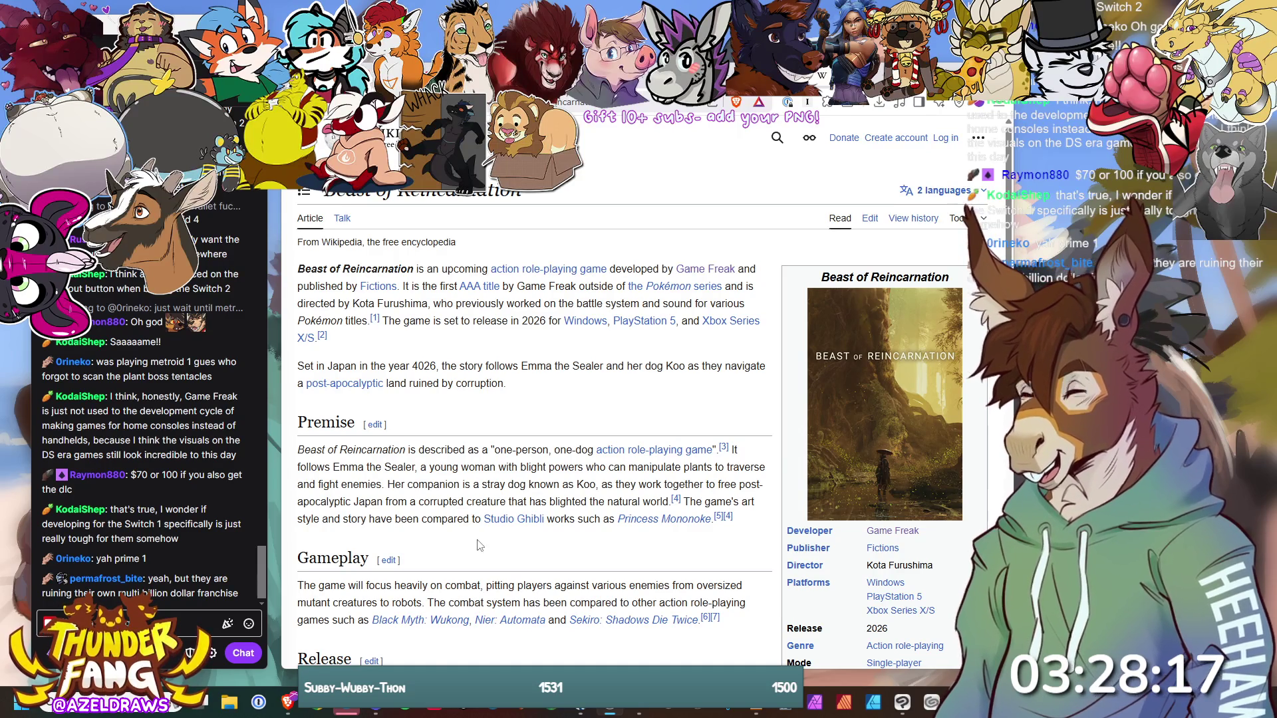
- Lower the browser window and scroll through the Beast of Reincarnation article
left_click_drag(907, 64, 906, 132)
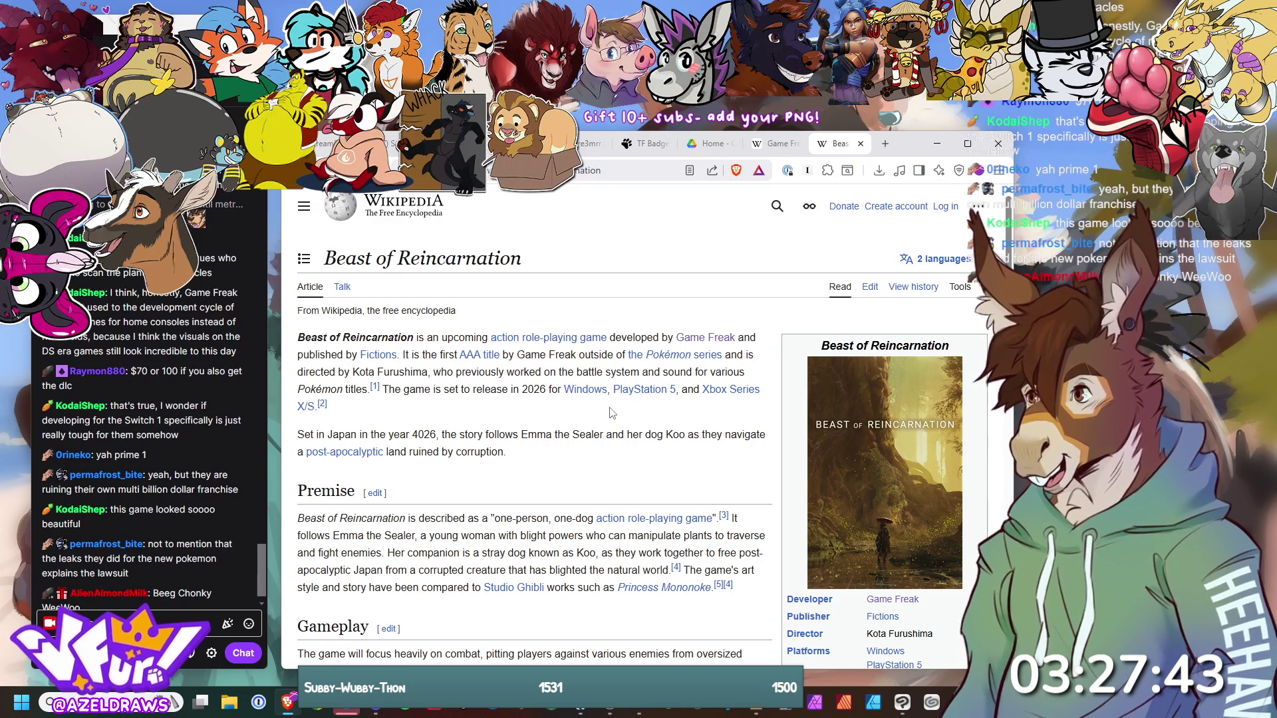
scroll(612, 412, "down", 15)
scroll(612, 414, "up", 14)
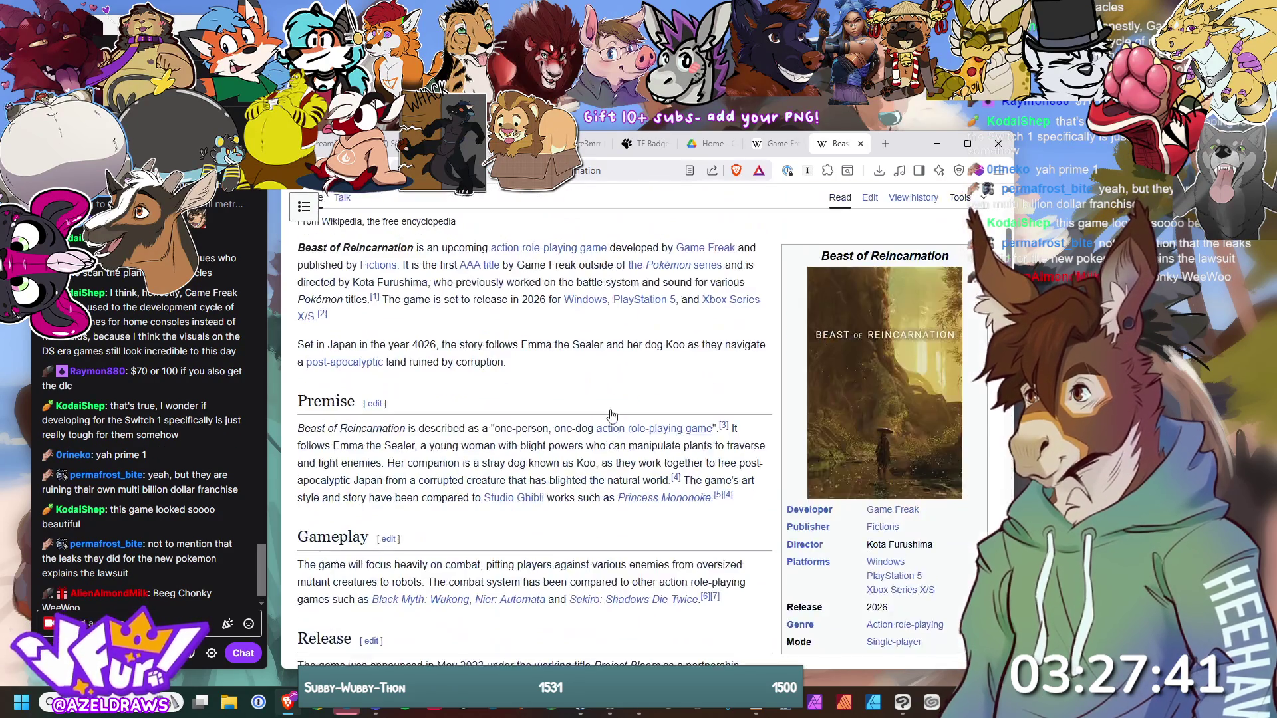
scroll(611, 416, "up", 2)
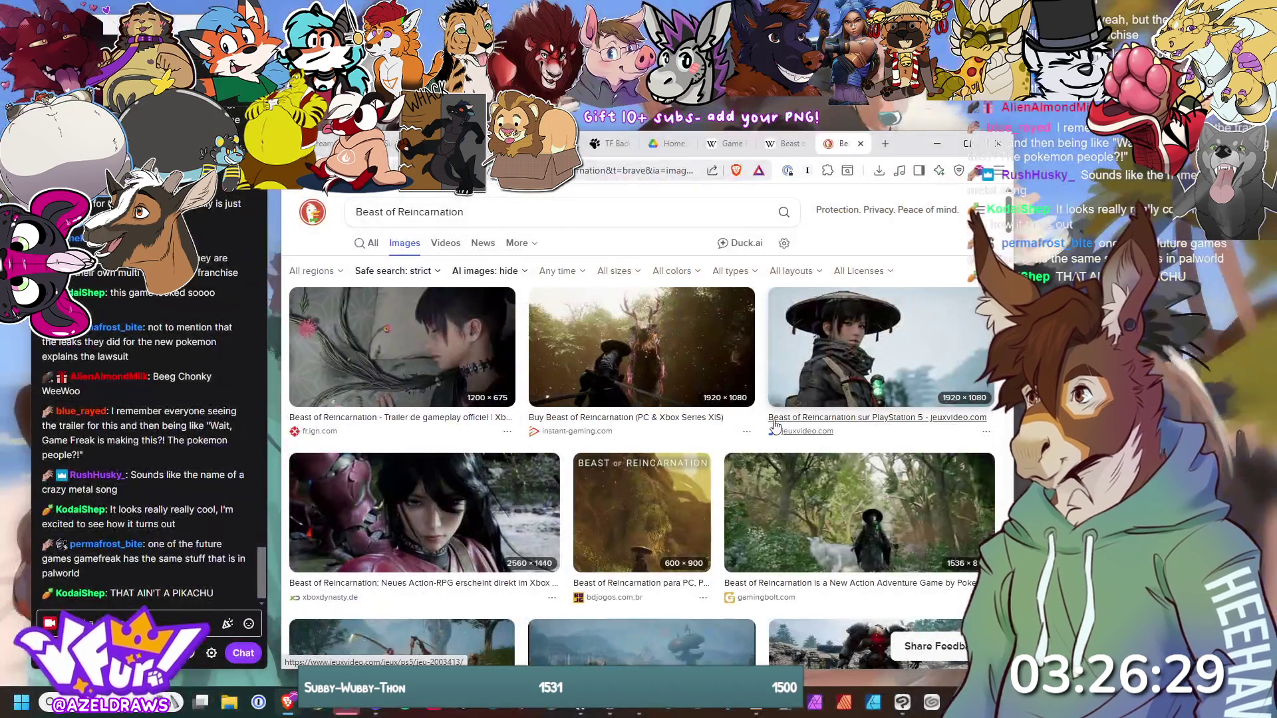
- Preview the sortiraparis wolf image larger, then switch the preview to the Dexerto image
scroll(819, 442, "down", 3)
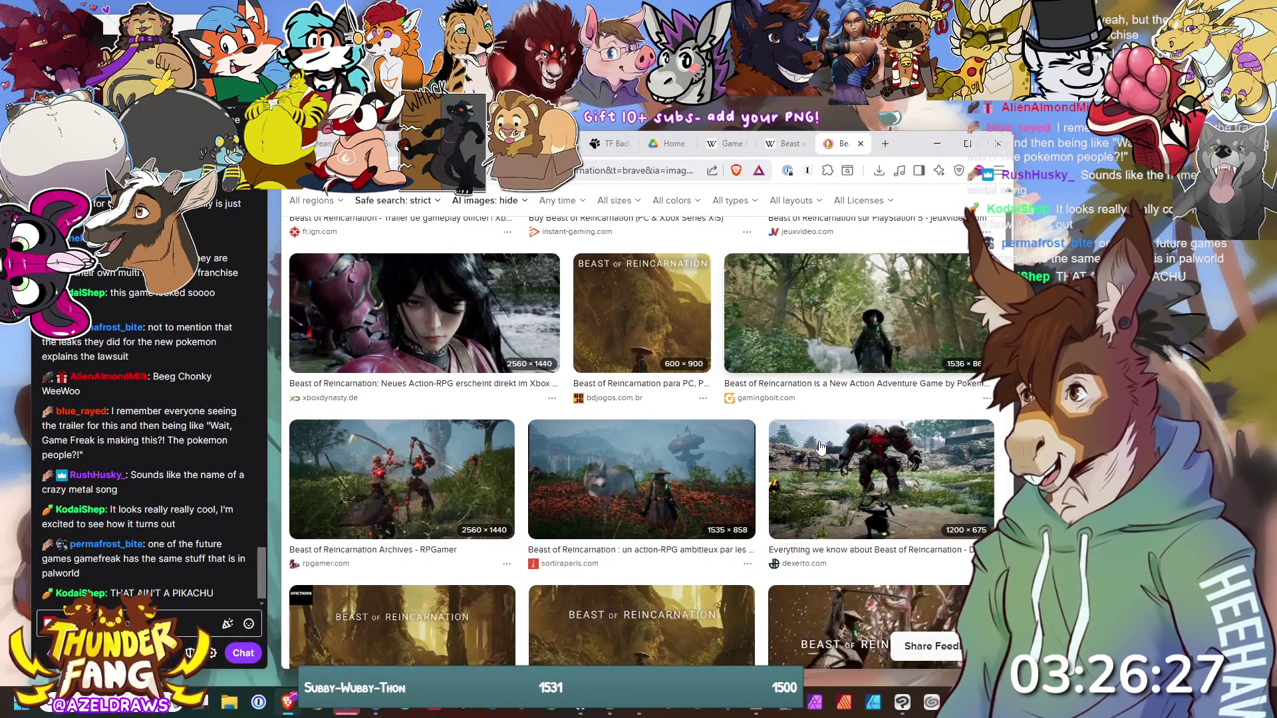
left_click(655, 484)
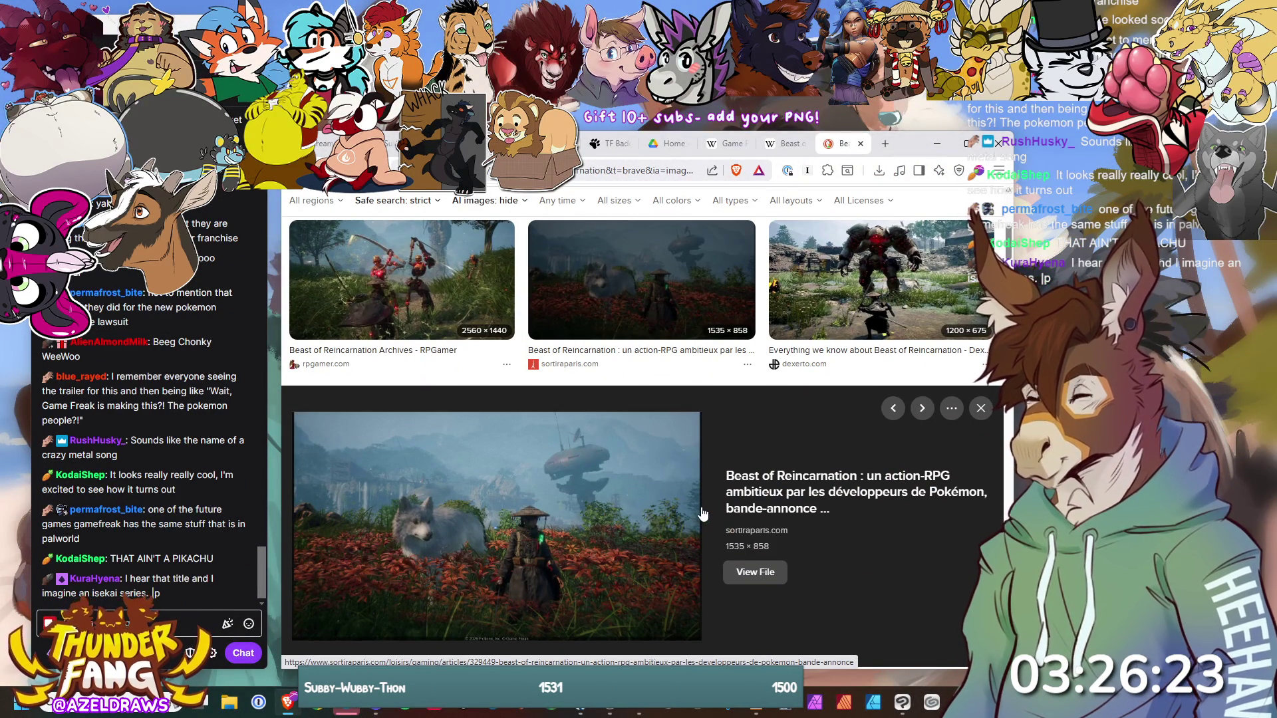
left_click(867, 296)
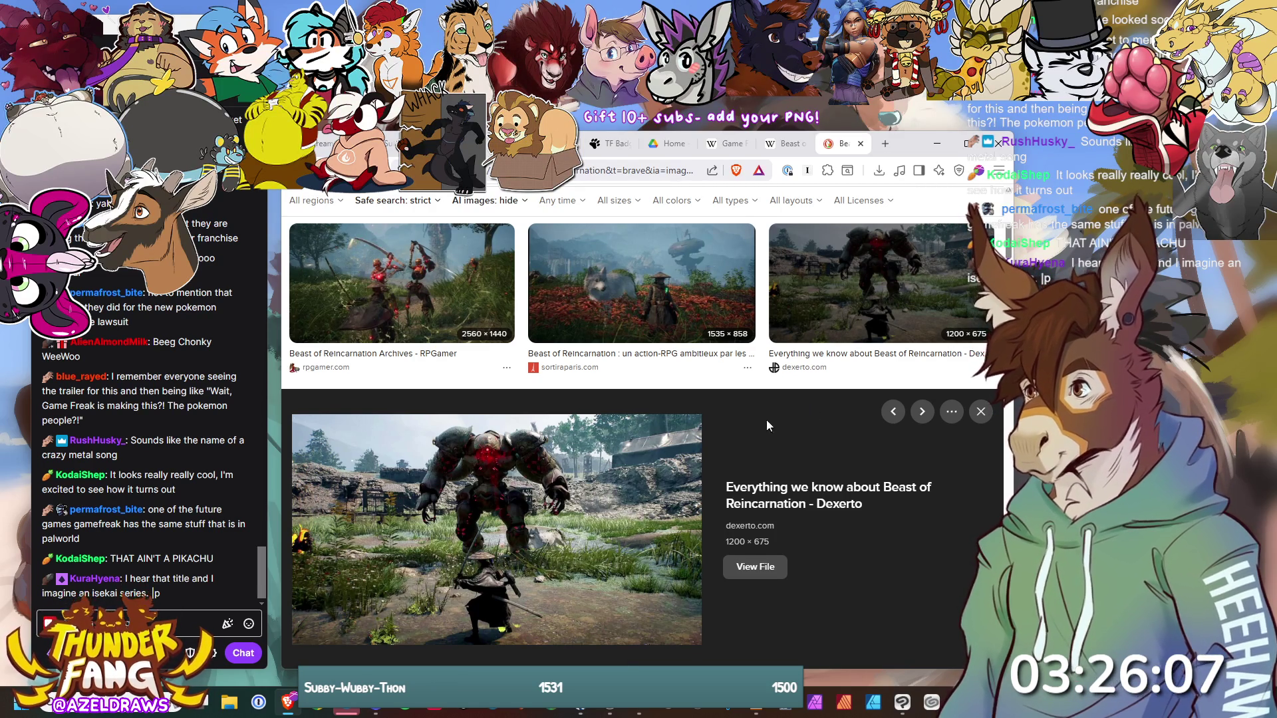
- Scroll further down the Beast of Reincarnation results and preview the gigazine wolf image
scroll(778, 412, "down", 5)
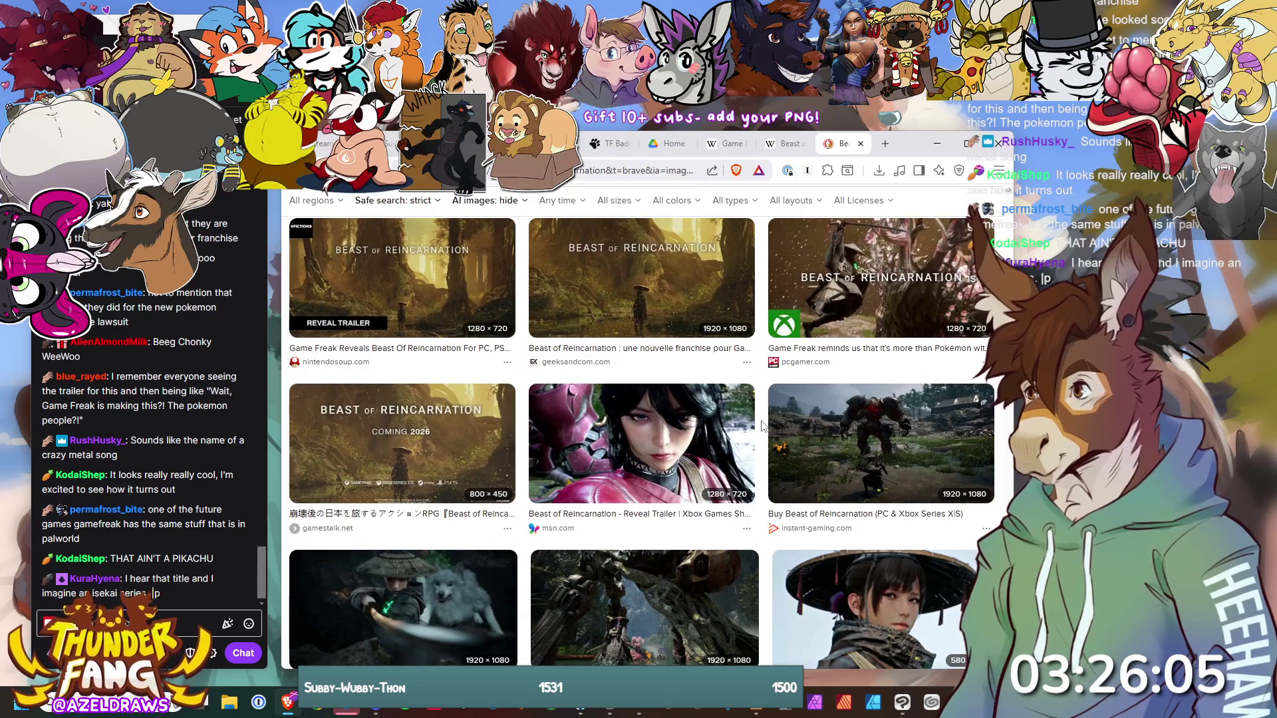
scroll(764, 425, "down", 3)
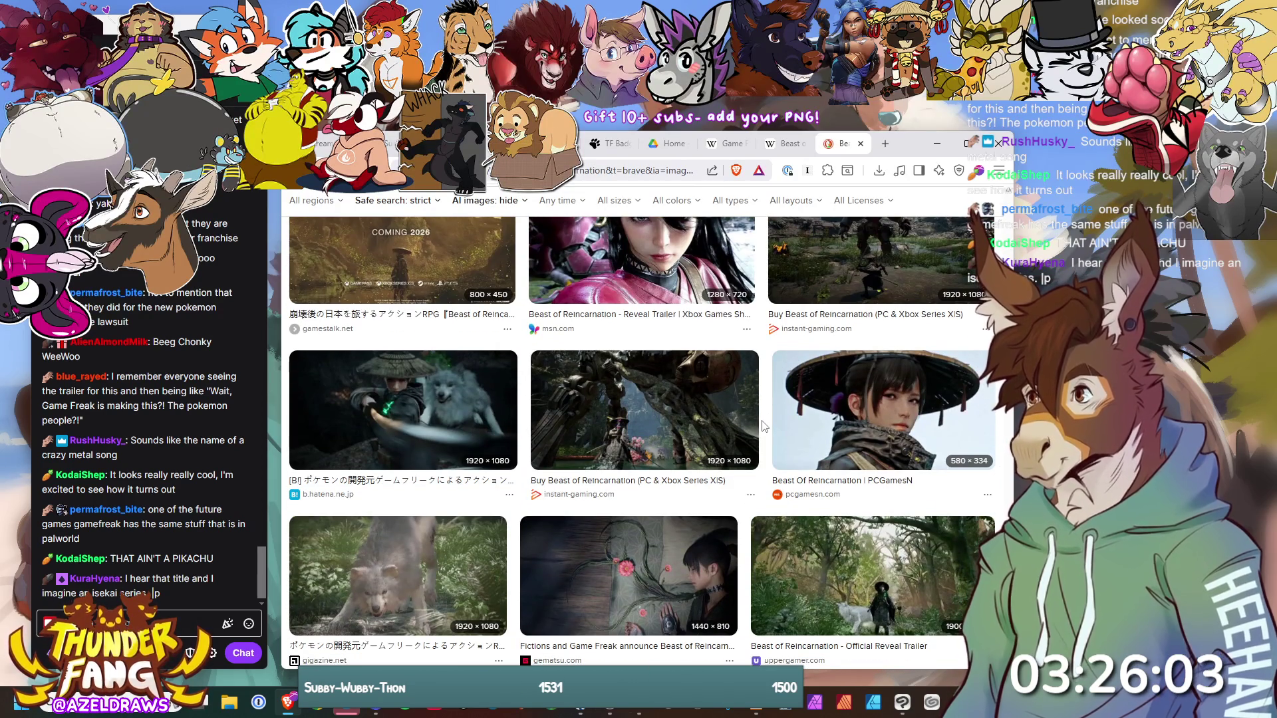
scroll(764, 427, "down", 1)
scroll(763, 426, "down", 2)
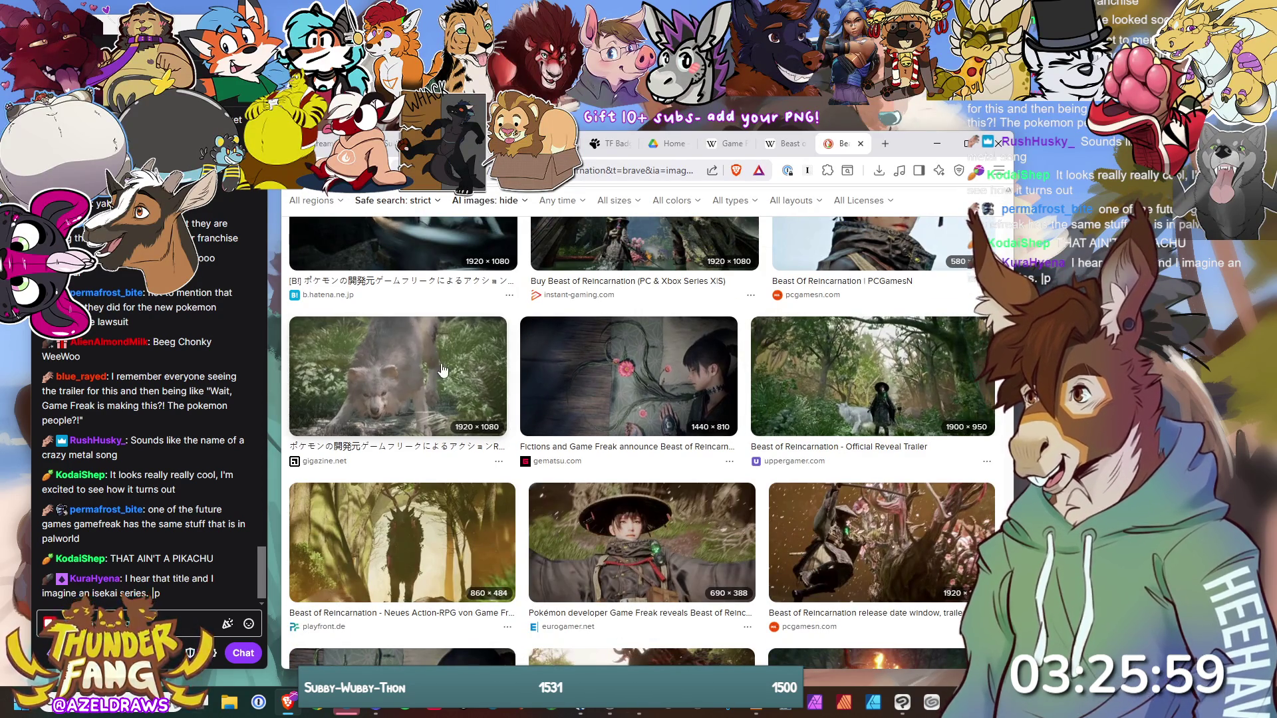
left_click(398, 376)
scroll(792, 412, "down", 1)
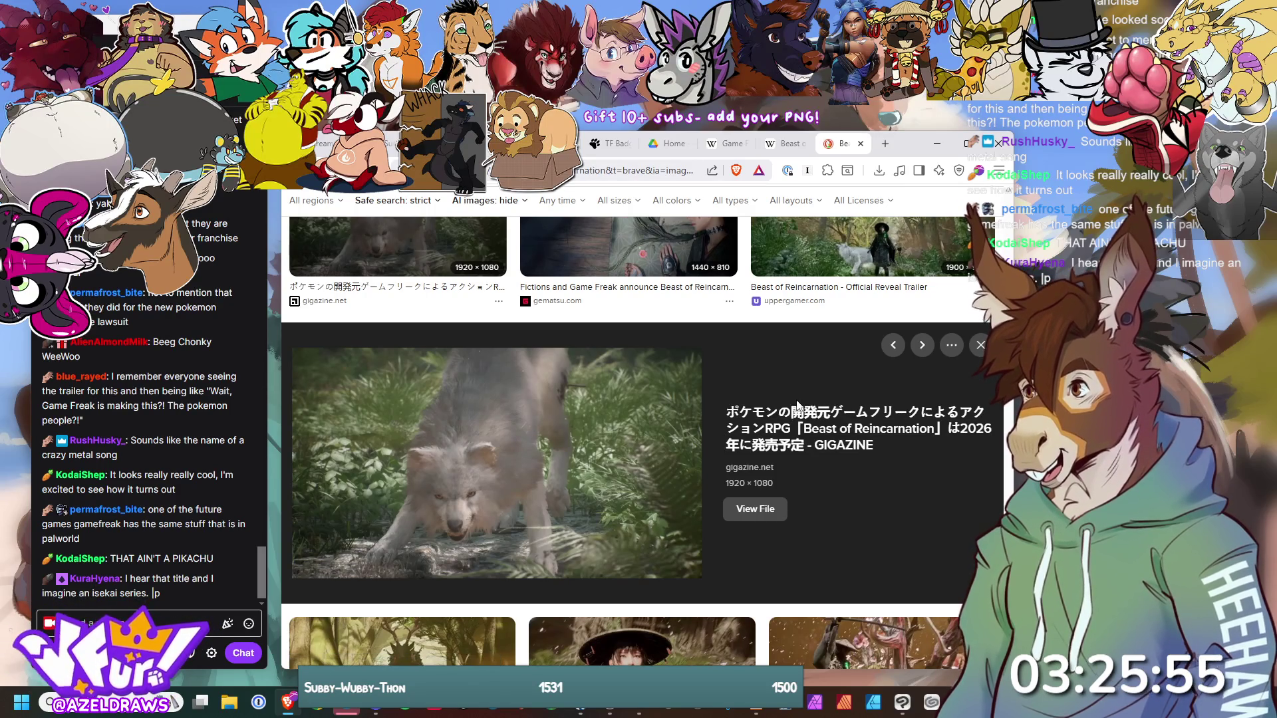
scroll(798, 399, "down", 6)
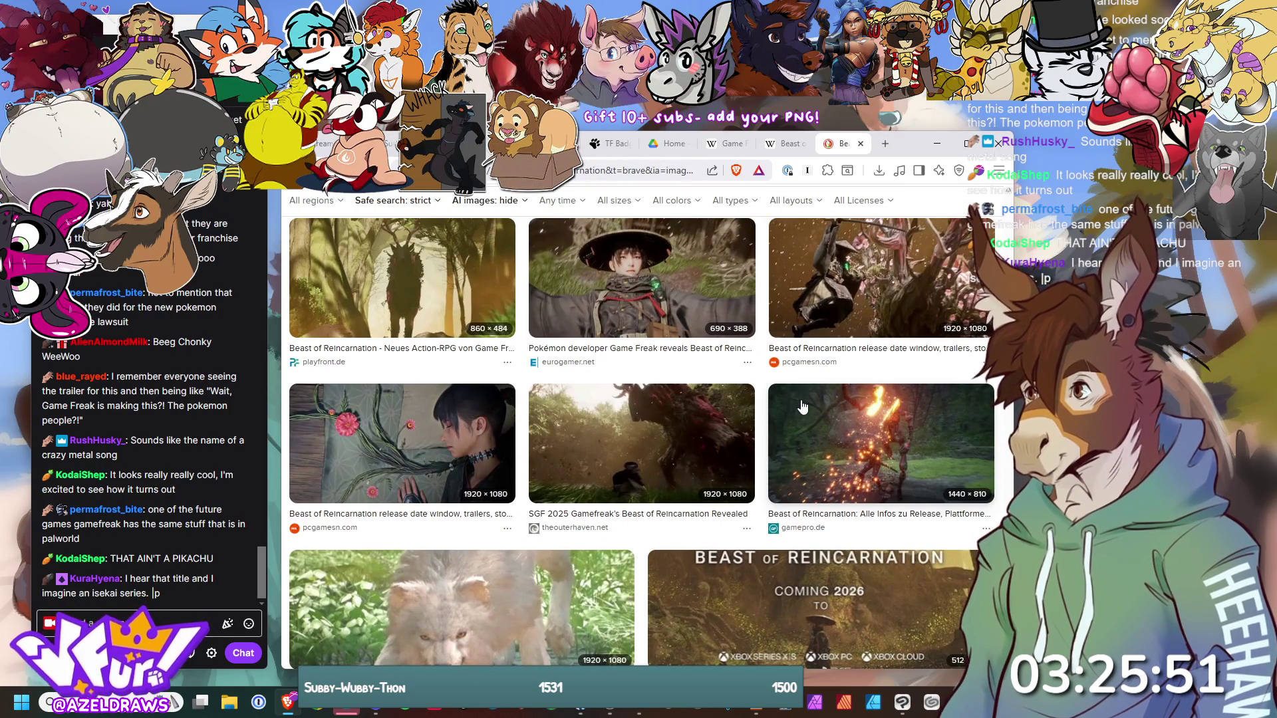
scroll(803, 406, "down", 3)
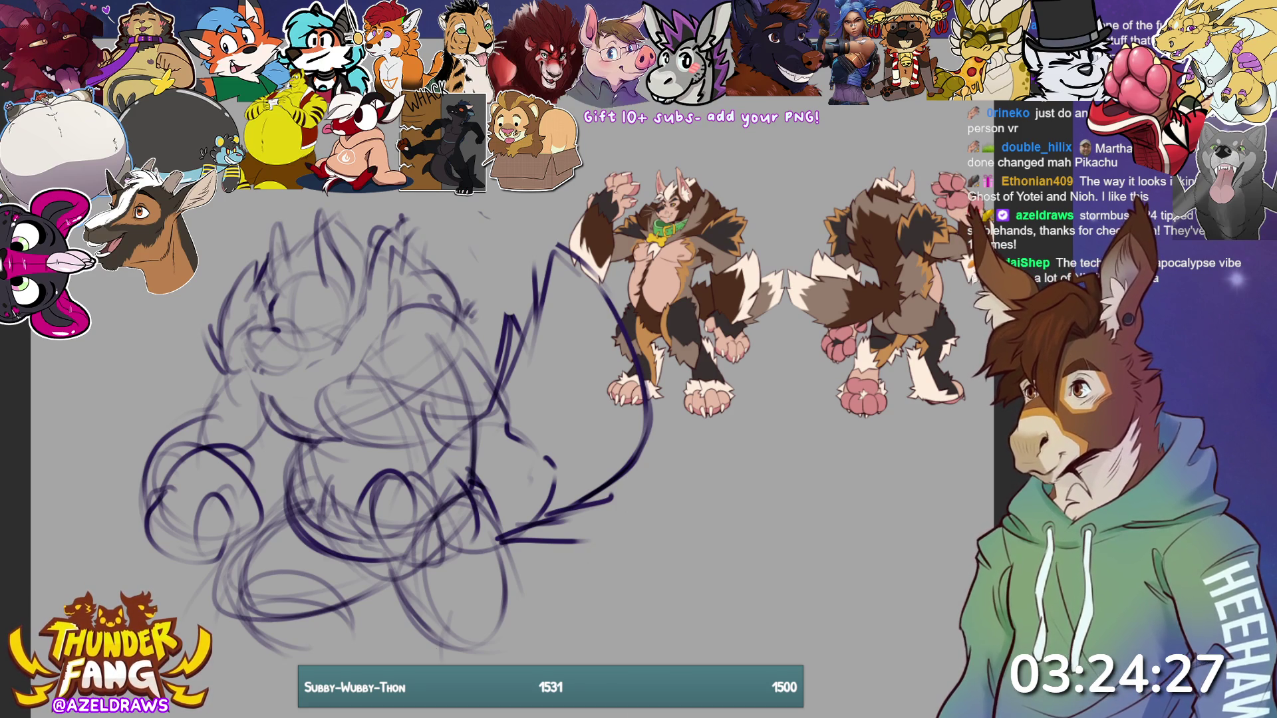
- Fade the dark purple rough sketch layer to light grey-purple with the opacity shortcut 5
key("5")
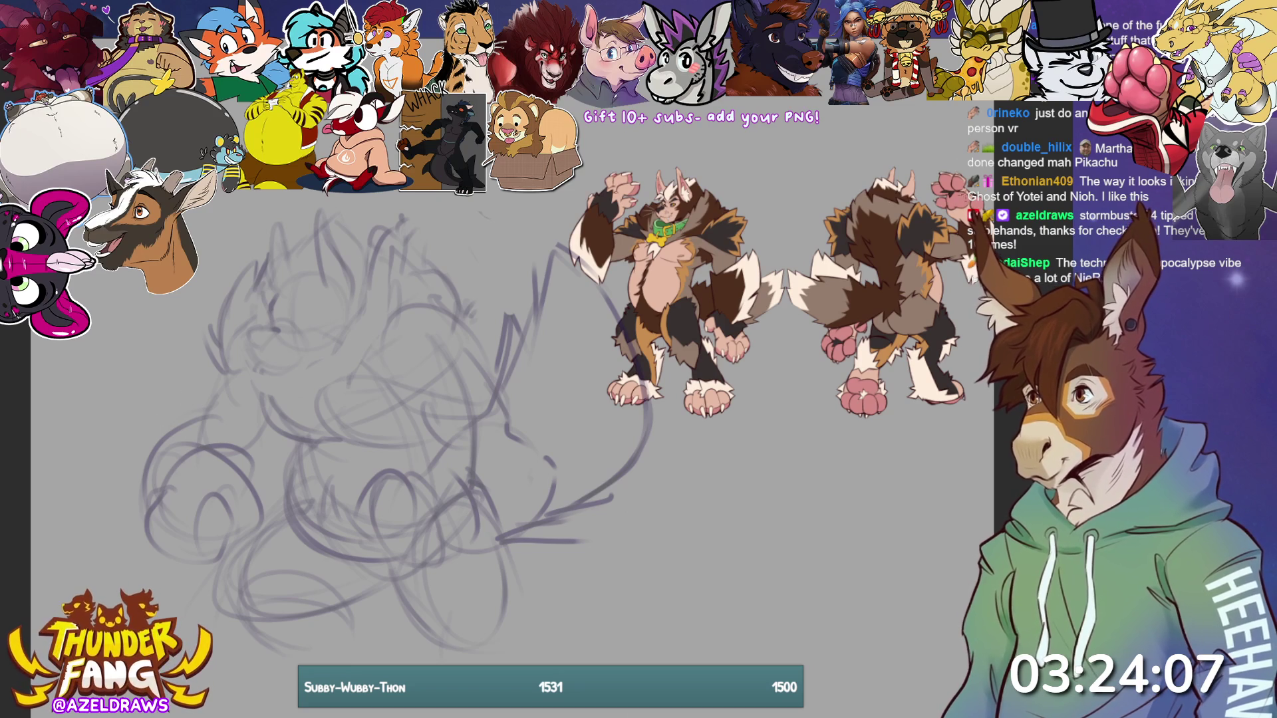
- Zoom in on the werewolf's head and draw the nose outline over the rough
scroll(552, 376, "up", 2)
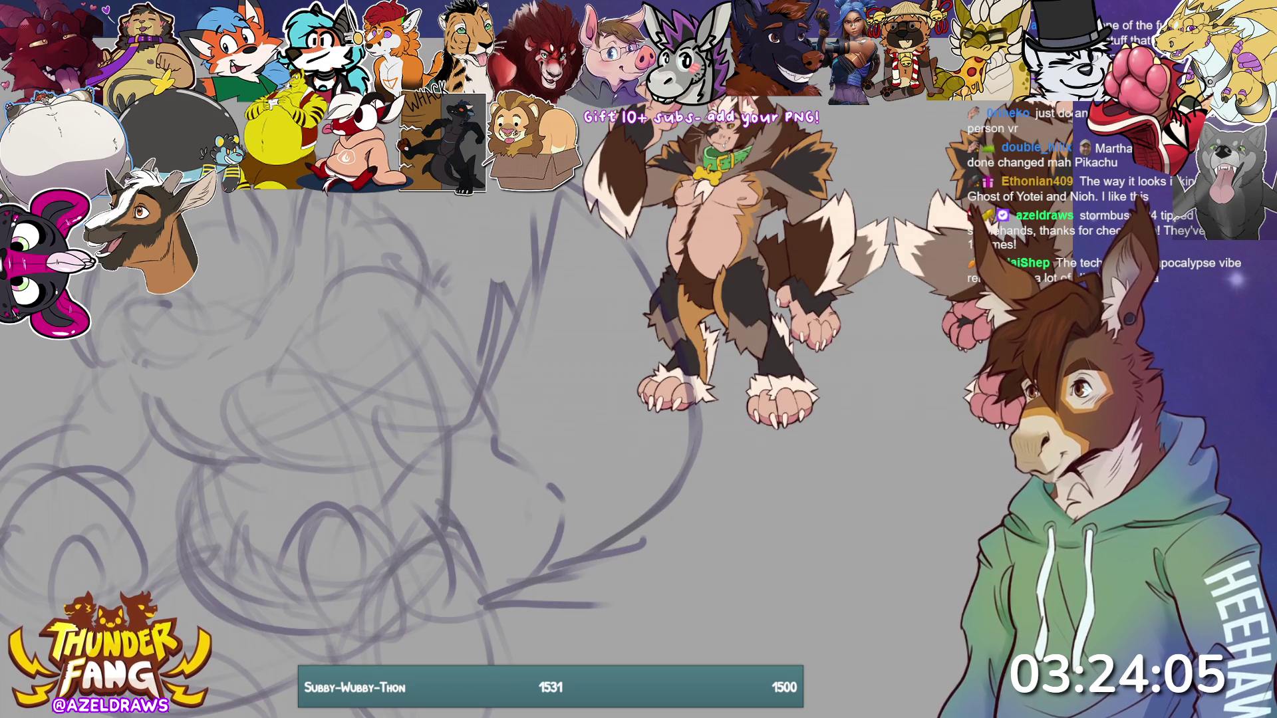
scroll(552, 376, "up", 1)
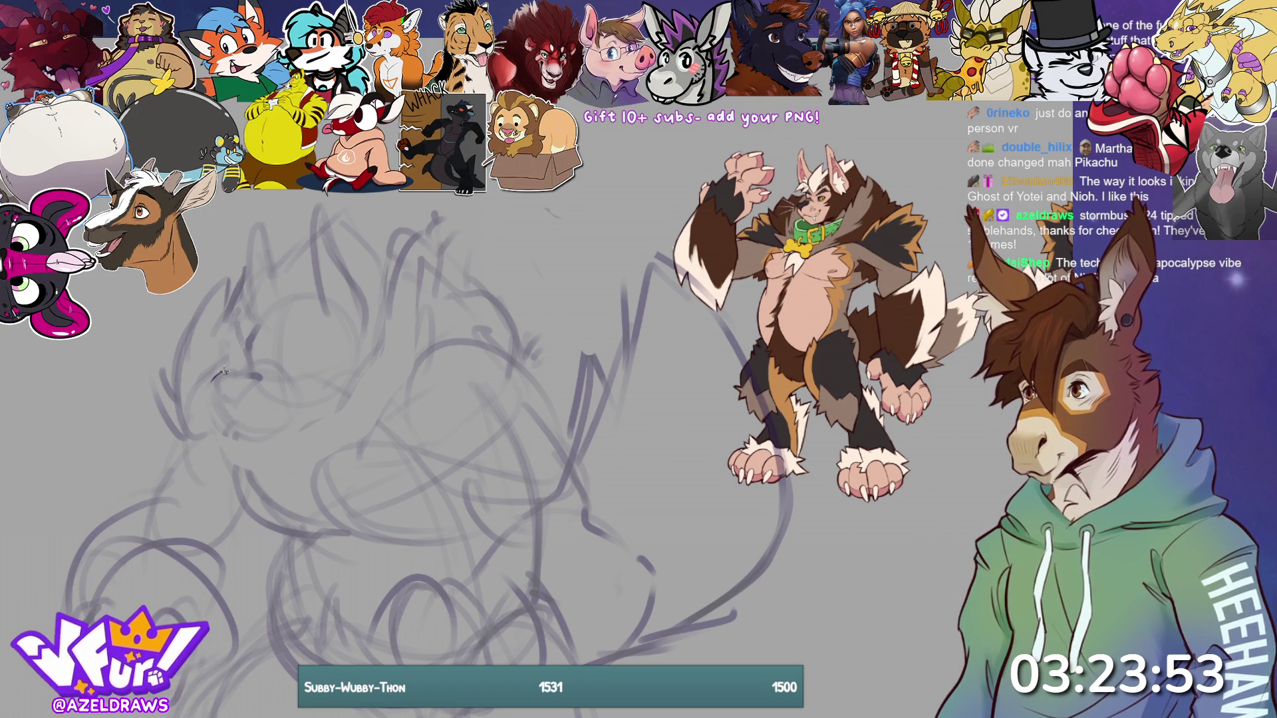
mouse_move(230, 376)
left_mouse_down()
mouse_move(261, 376)
mouse_move(220, 403)
mouse_move(259, 377)
mouse_move(238, 395)
left_mouse_up()
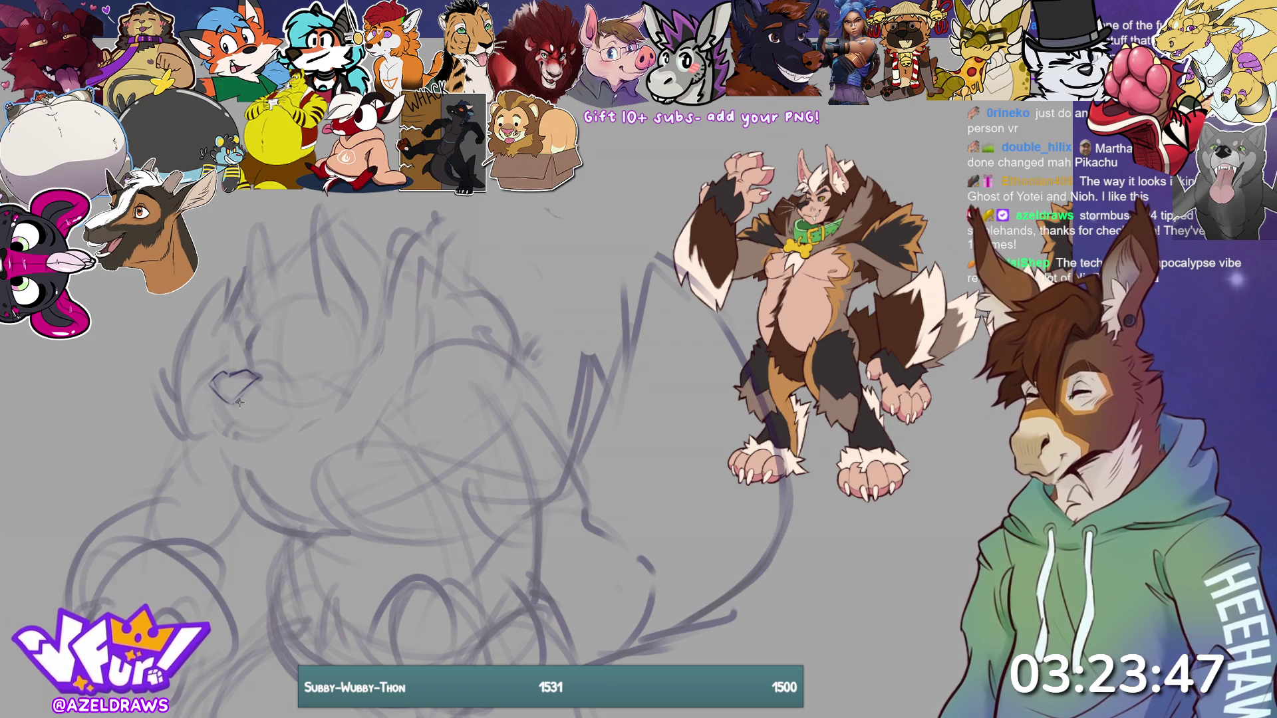
left_click_drag(261, 378, 240, 387)
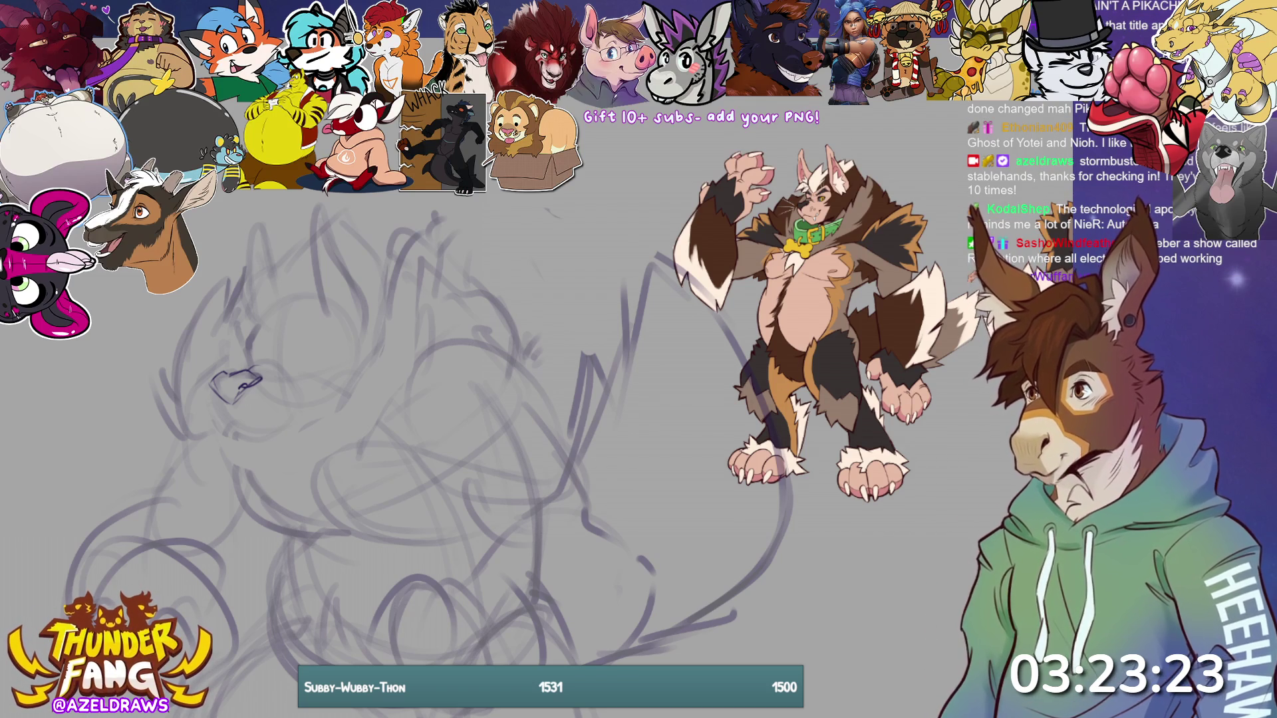
- Draw the muzzle lines beside and below the nose, redoing the lower line, plus a curve above
left_click_drag(213, 381, 205, 407)
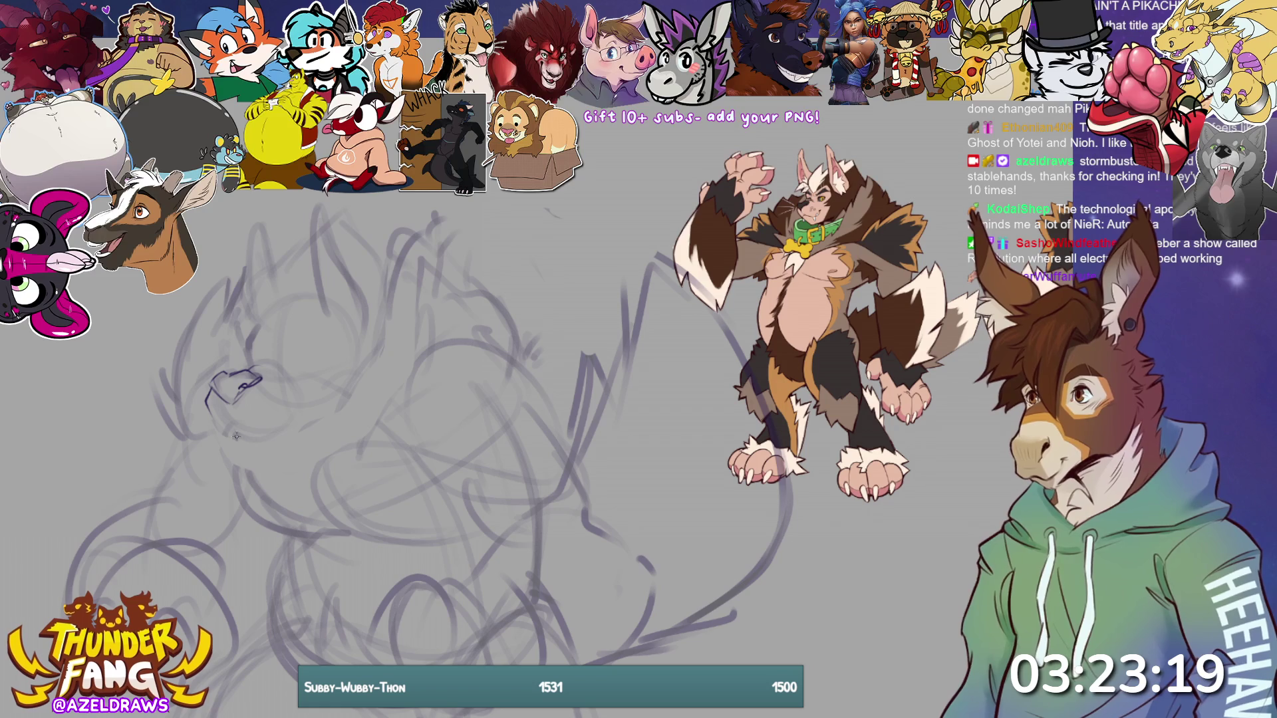
left_click_drag(204, 398, 225, 431)
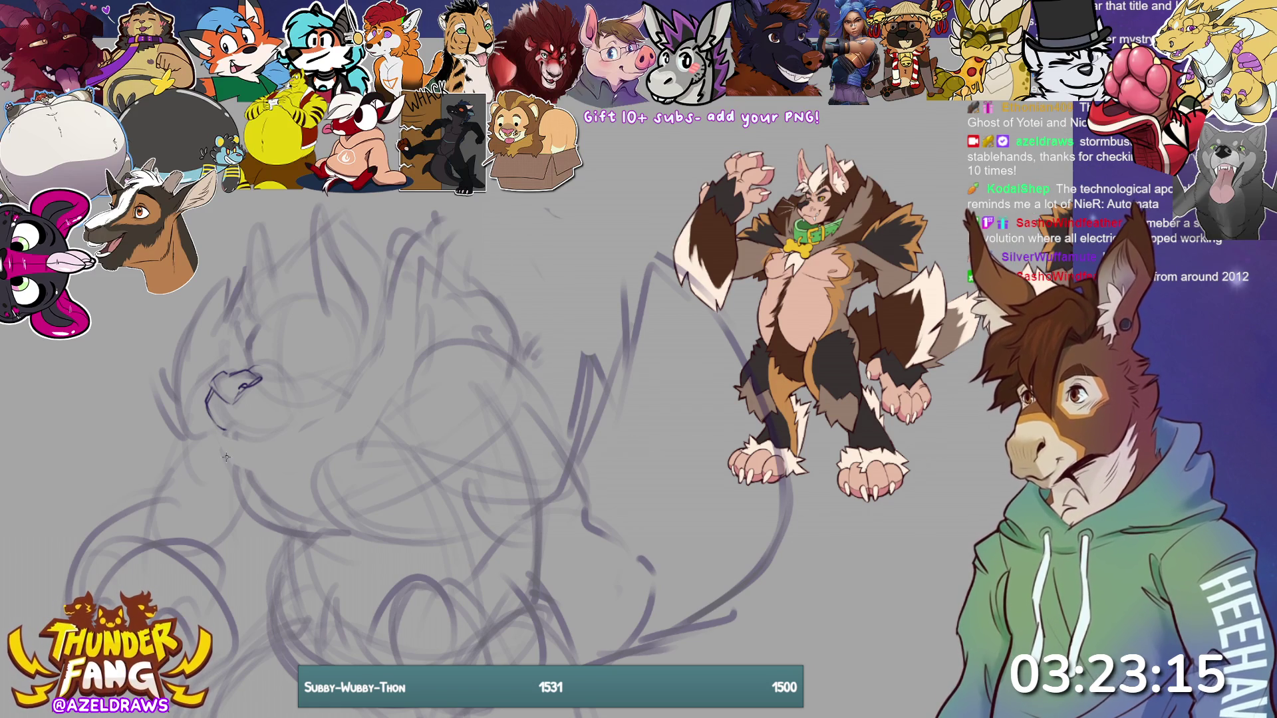
key("ctrl+z")
key("ctrl+z")
mouse_move(208, 385)
left_mouse_down()
mouse_move(212, 417)
mouse_move(266, 443)
left_mouse_up()
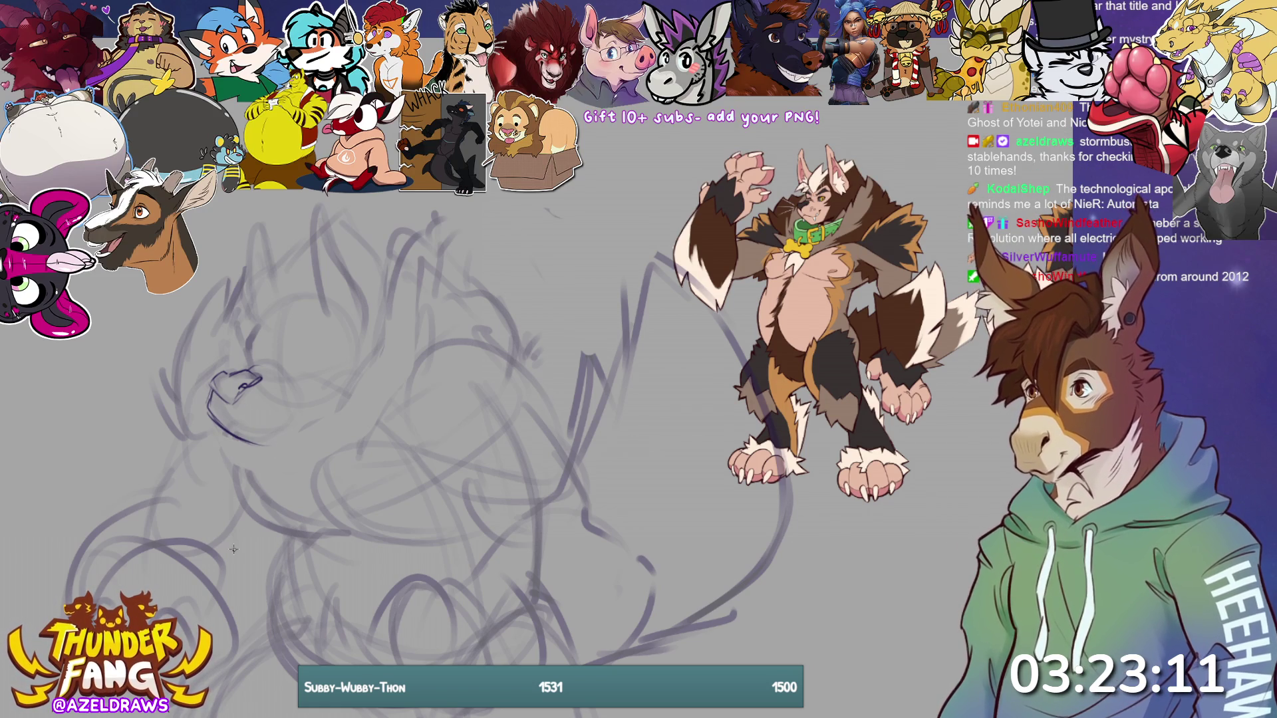
left_click_drag(262, 445, 297, 421)
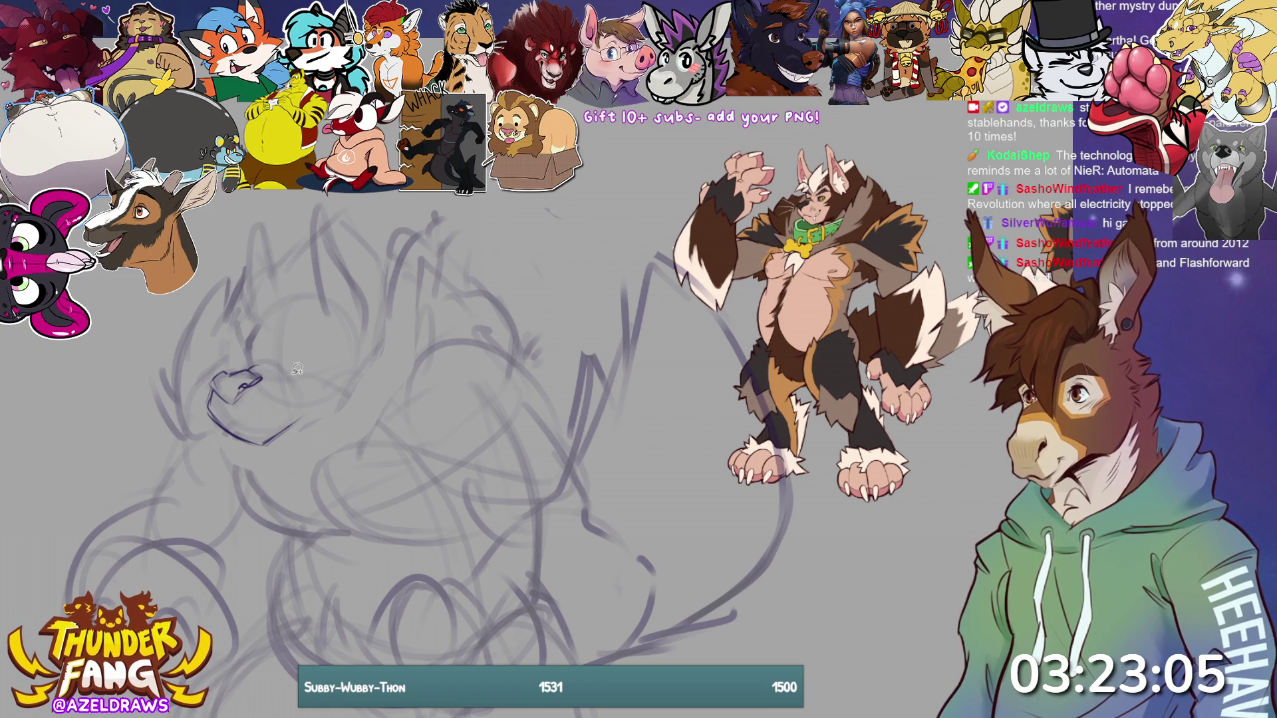
mouse_move(285, 357)
left_mouse_down()
mouse_move(236, 346)
mouse_move(247, 342)
left_mouse_up()
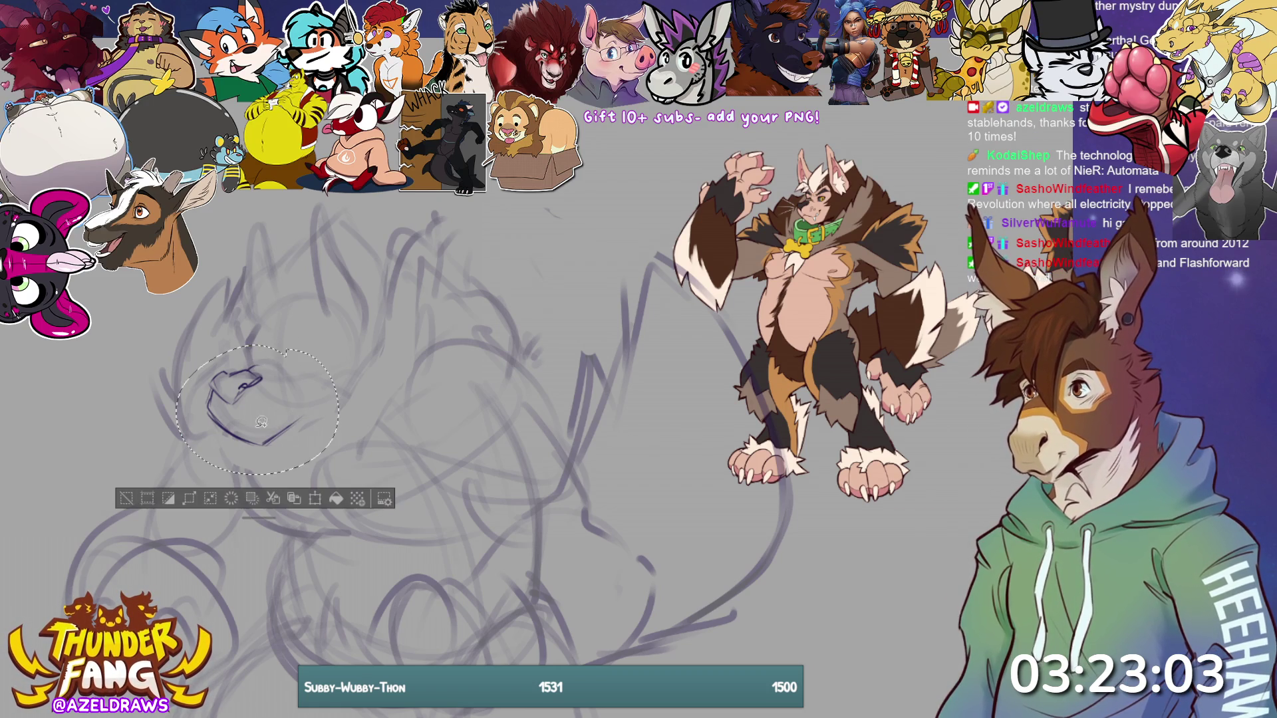
- Nudge the muzzle strokes up and right, then ink the lower muzzle line and a small fang
left_click(317, 504)
left_click_drag(268, 424, 276, 419)
left_click(223, 494)
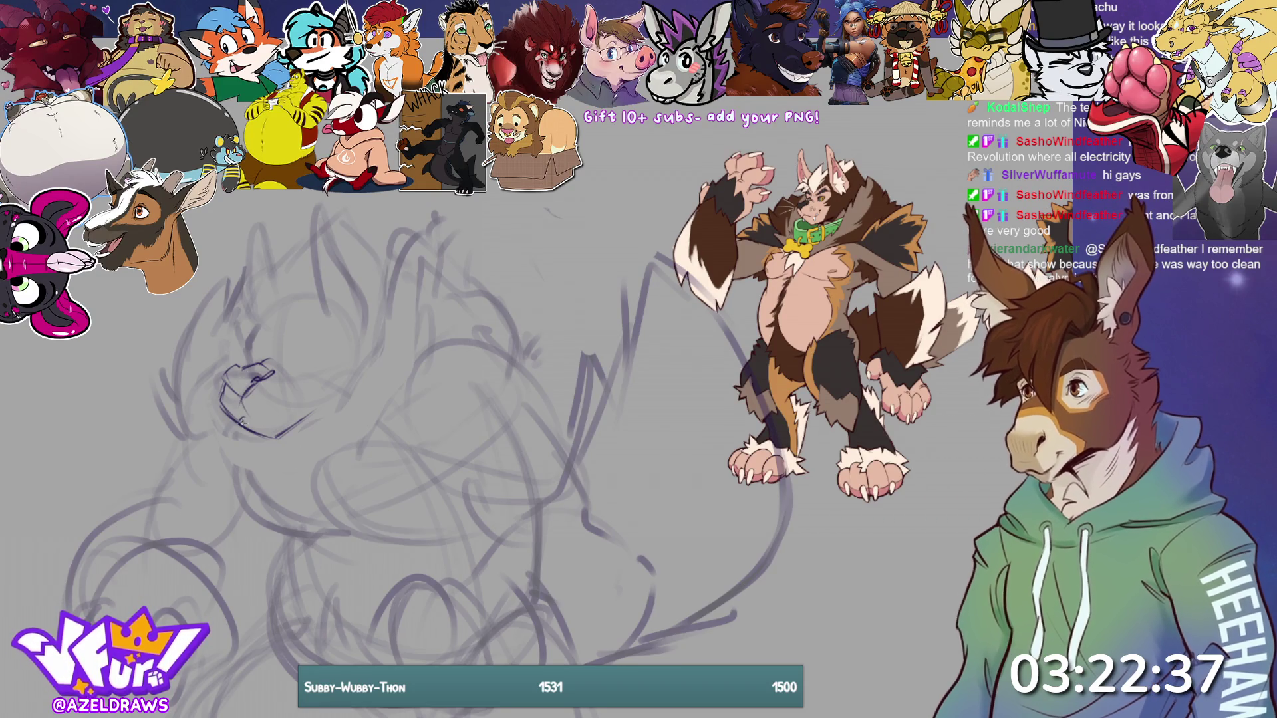
mouse_move(244, 412)
left_mouse_down()
mouse_move(270, 423)
mouse_move(292, 401)
left_mouse_up()
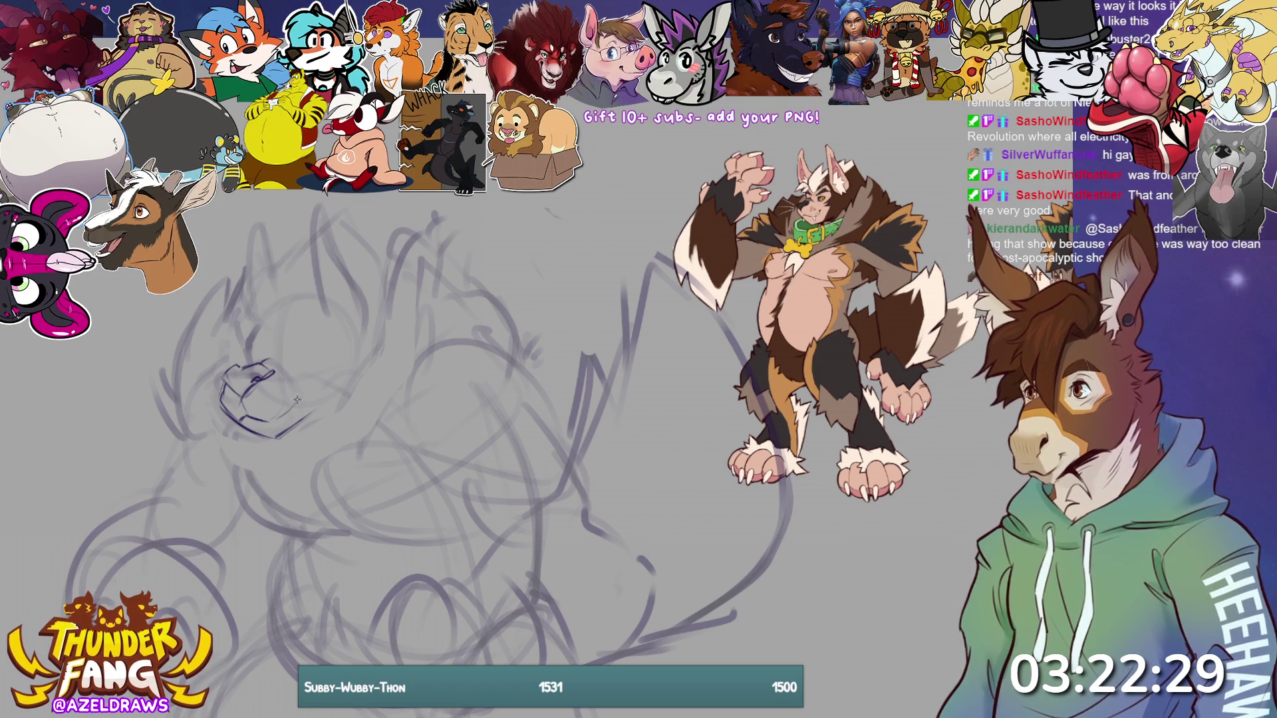
left_click_drag(291, 399, 302, 391)
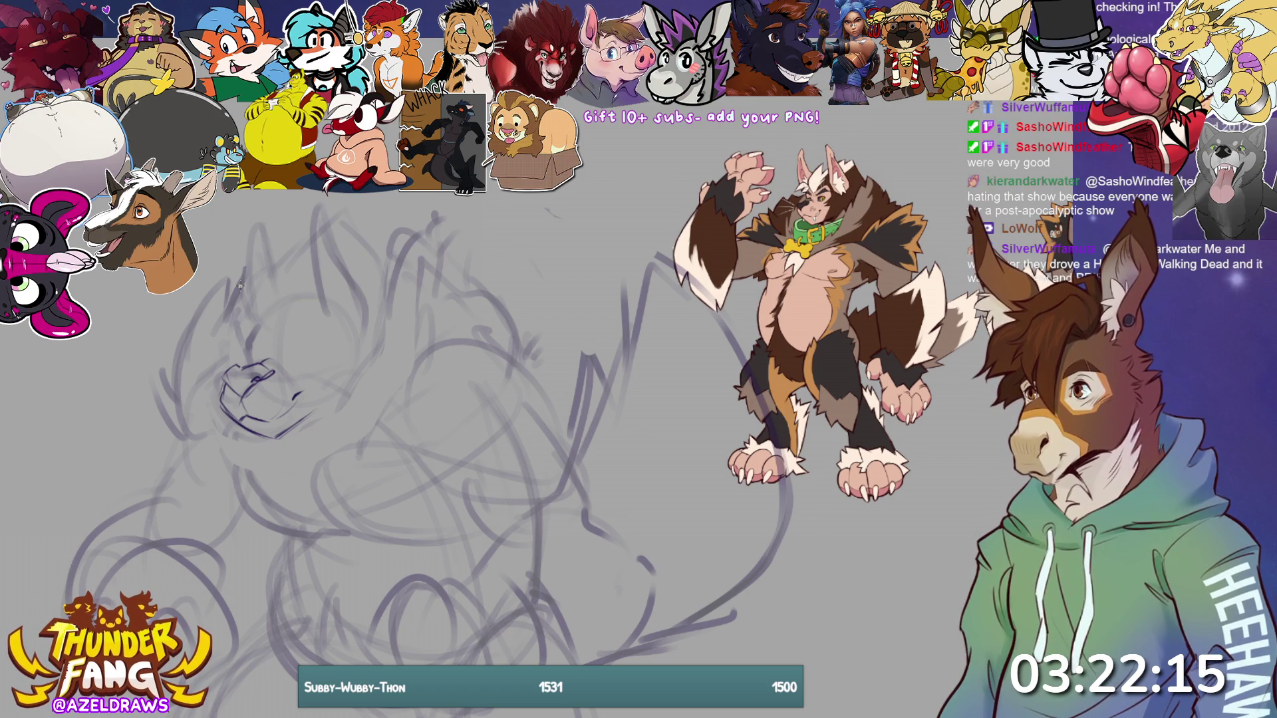
left_click_drag(272, 416, 286, 421)
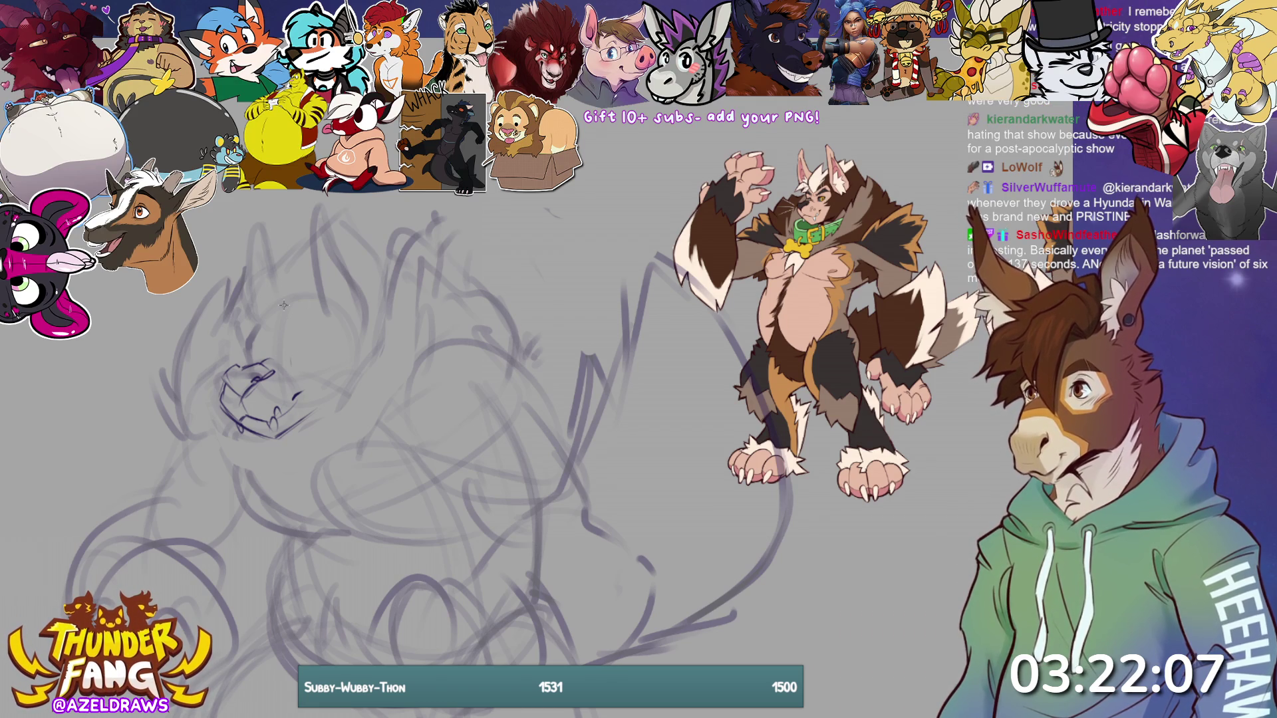
- Sketch the eye strokes and eye shape above the muzzle, undoing one misplaced line
left_click_drag(280, 356, 315, 337)
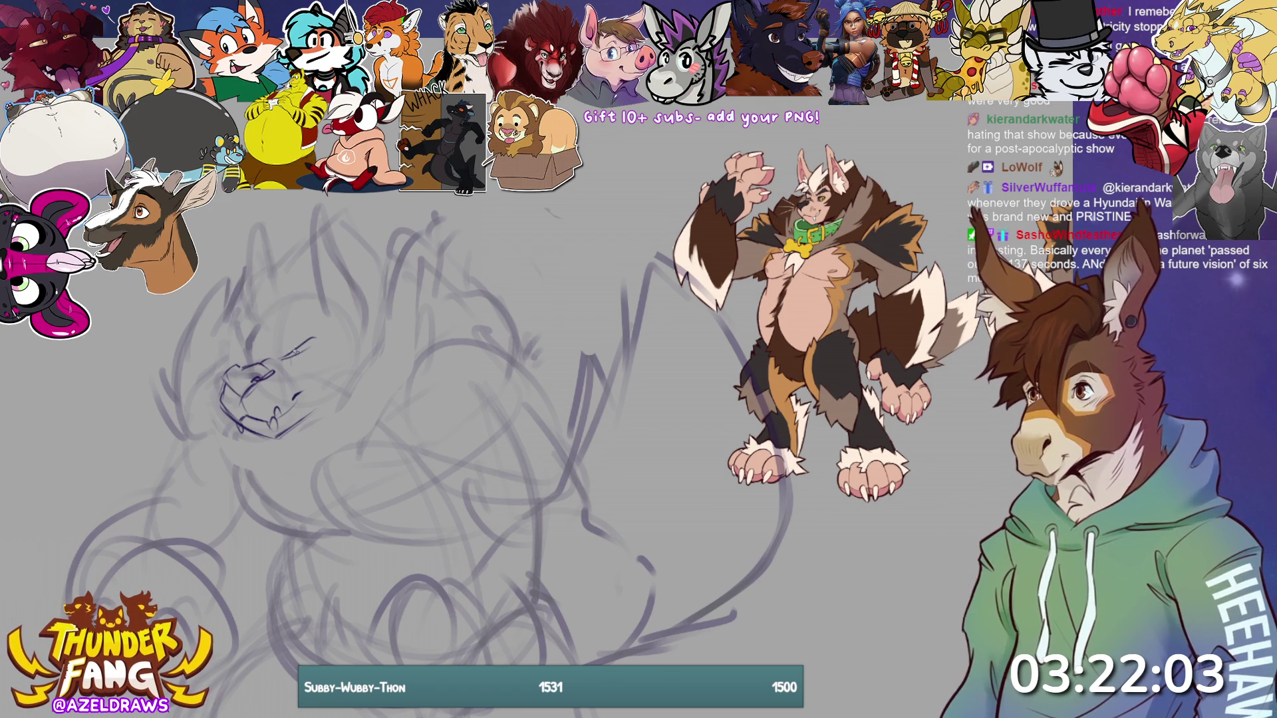
key("ctrl+z")
mouse_move(284, 354)
left_mouse_down()
mouse_move(313, 334)
mouse_move(273, 354)
mouse_move(249, 342)
mouse_move(260, 352)
left_mouse_up()
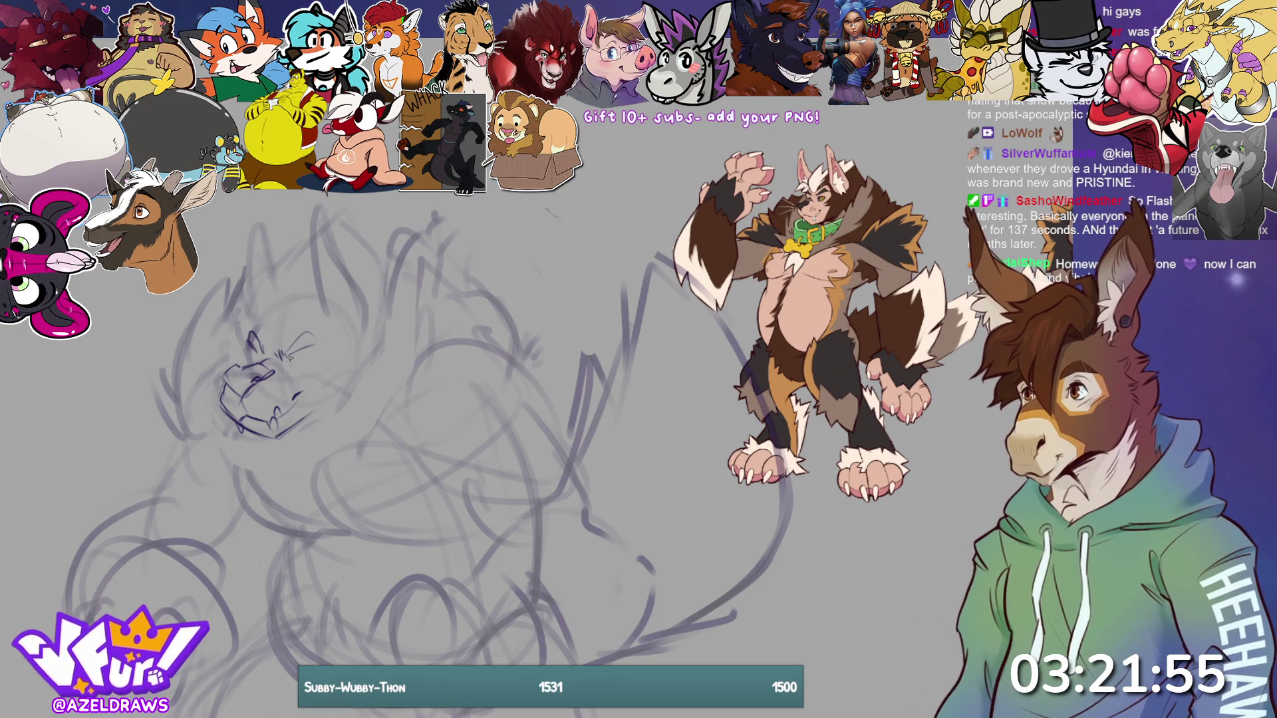
left_click_drag(311, 346, 289, 364)
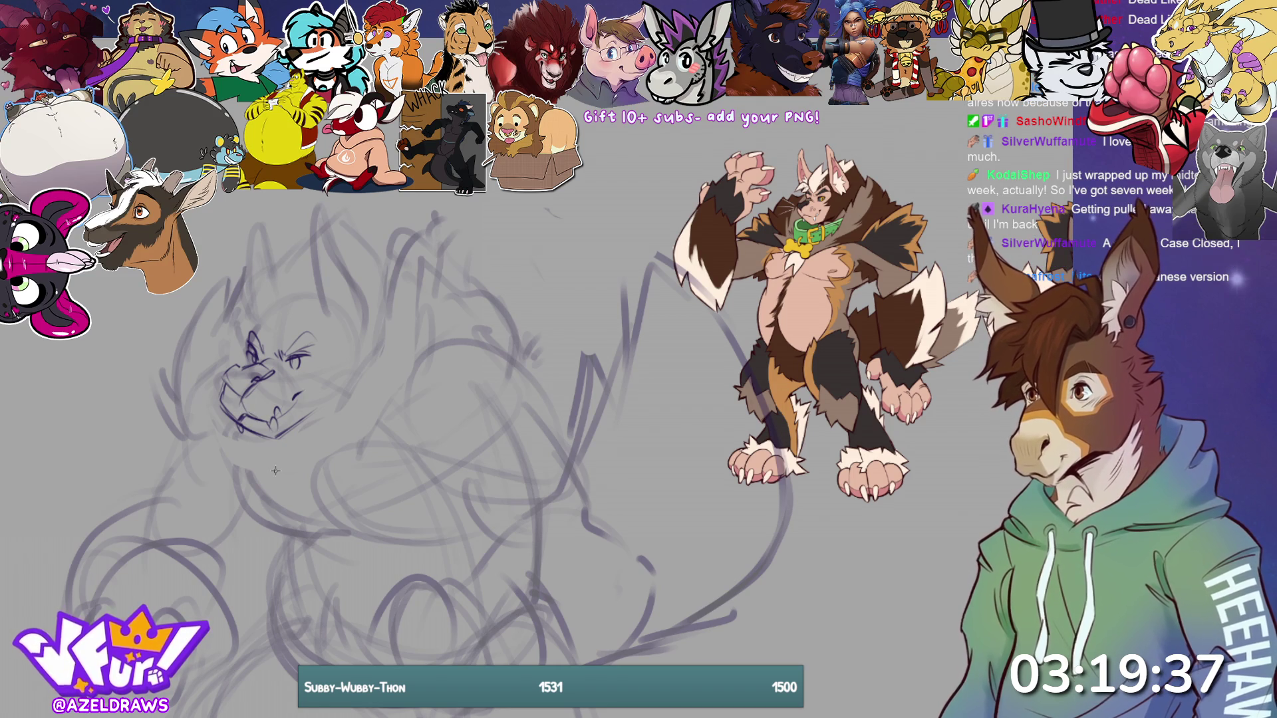
- Draw the brow above the left eye with strokes rising toward the top of the head
left_click_drag(279, 323, 257, 336)
left_click_drag(276, 260, 250, 319)
left_click_drag(283, 254, 274, 286)
mouse_move(313, 241)
left_mouse_down()
mouse_move(280, 275)
mouse_move(349, 223)
left_mouse_up()
left_click_drag(275, 337, 318, 309)
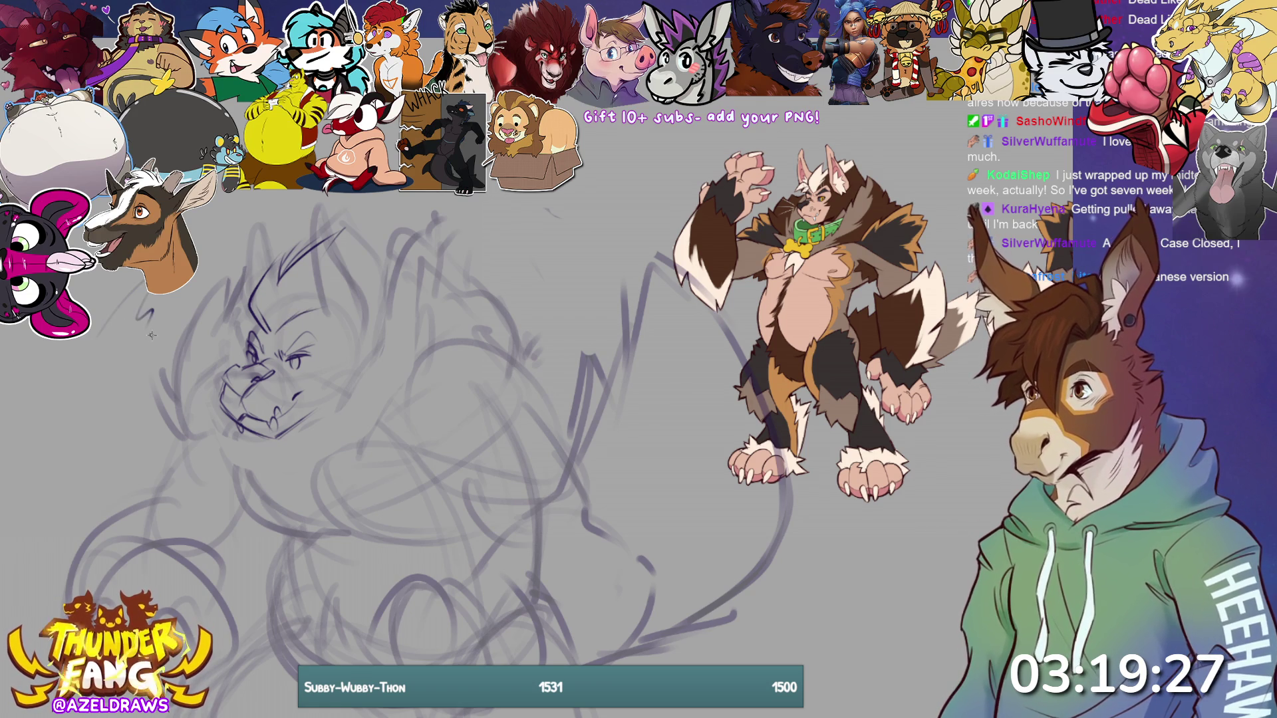
left_click_drag(252, 301, 245, 321)
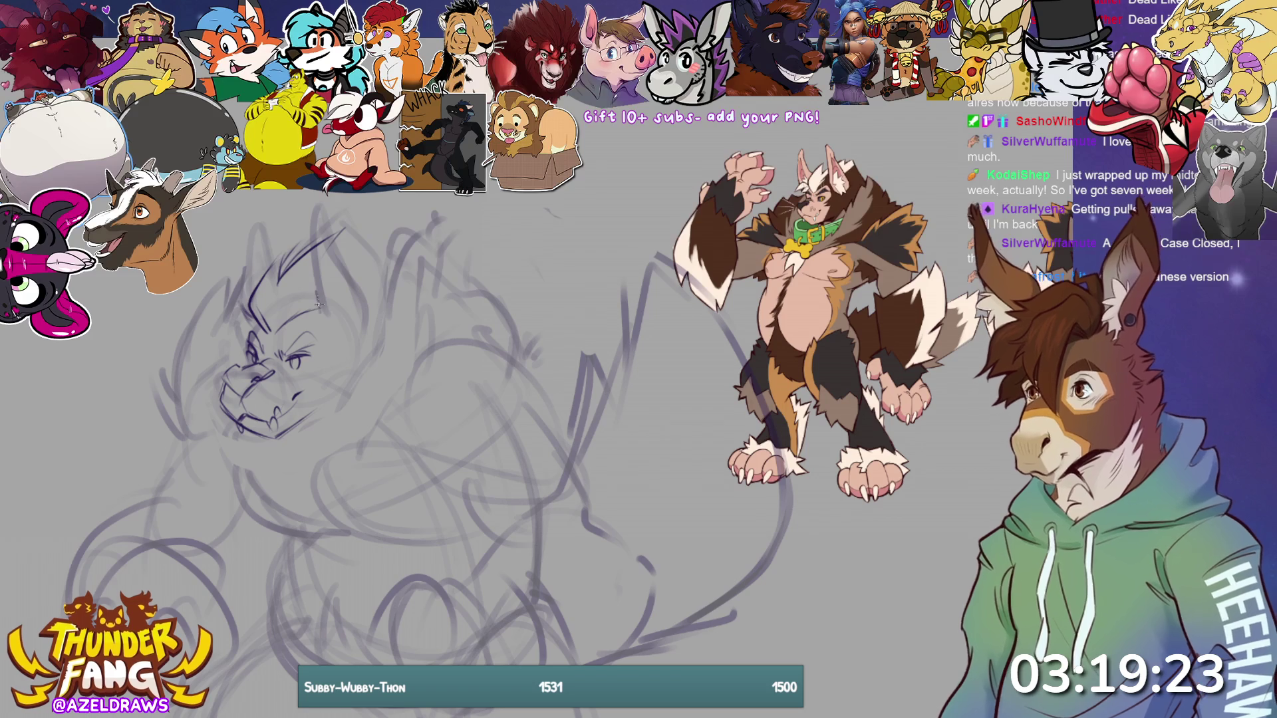
- Outline the right side of the head, the pointed left ear and a curved chin line
mouse_move(324, 320)
left_mouse_down()
mouse_move(311, 214)
mouse_move(369, 302)
mouse_move(361, 336)
left_mouse_up()
key("ctrl+z")
mouse_move(336, 248)
left_mouse_down()
mouse_move(362, 294)
mouse_move(364, 339)
left_mouse_up()
left_click_drag(322, 238, 336, 338)
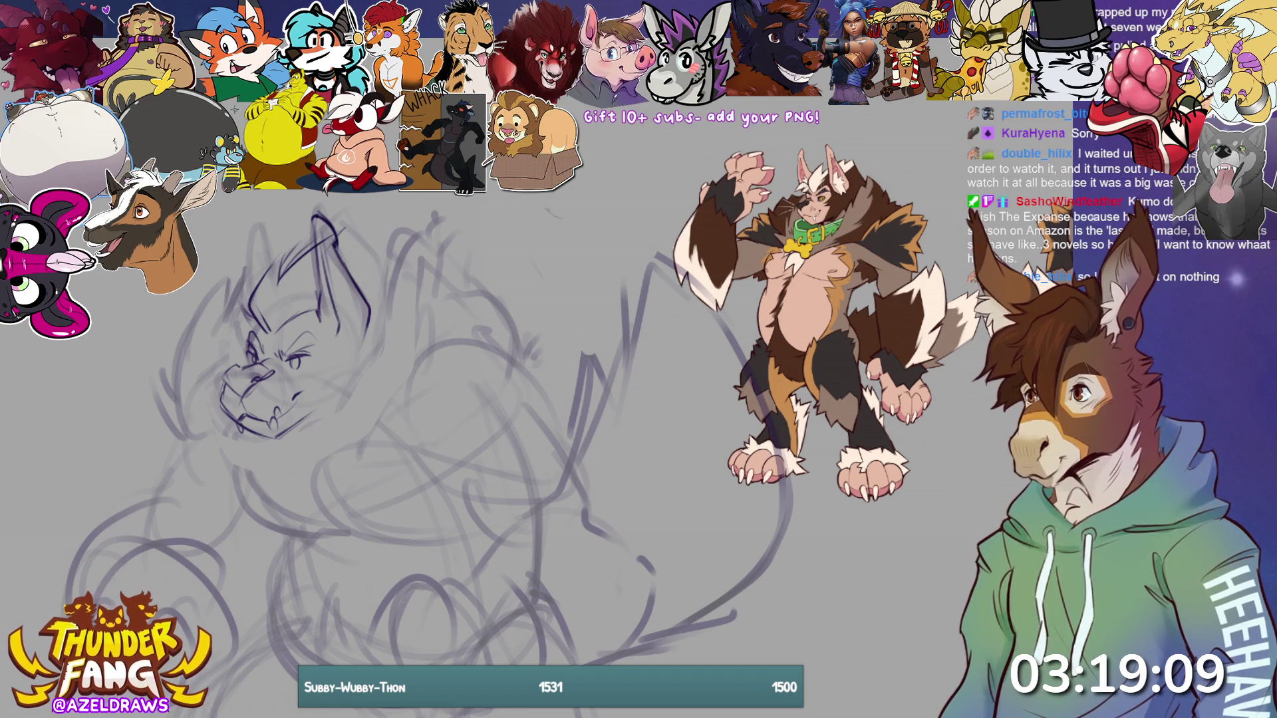
left_click_drag(259, 211, 248, 296)
mouse_move(261, 241)
left_mouse_down()
mouse_move(269, 278)
mouse_move(261, 221)
mouse_move(246, 245)
left_mouse_up()
left_click_drag(239, 439, 364, 359)
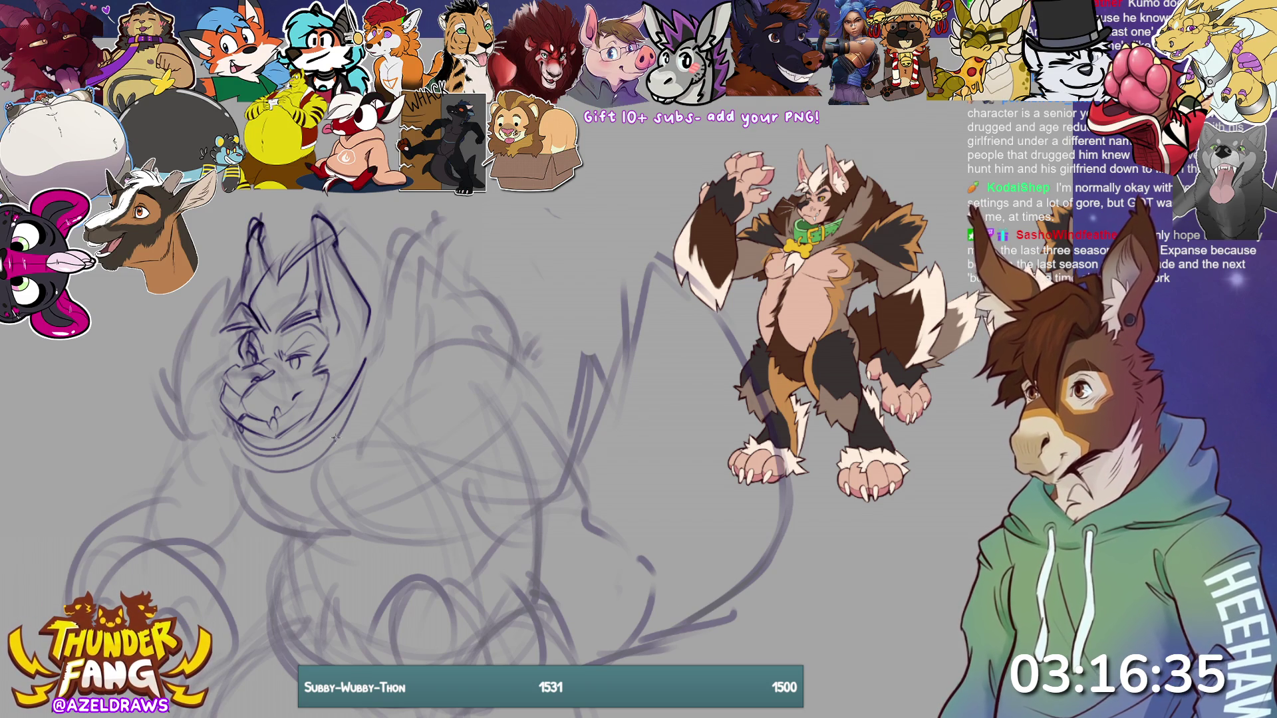
- Add cheek and jaw fur strokes plus inner and outer ear details
mouse_move(352, 429)
left_mouse_down()
mouse_move(363, 348)
mouse_move(435, 256)
mouse_move(495, 335)
left_mouse_up()
mouse_move(299, 228)
left_mouse_down()
mouse_move(275, 278)
mouse_move(290, 263)
left_mouse_up()
mouse_move(353, 228)
left_mouse_down()
mouse_move(343, 231)
mouse_move(365, 222)
mouse_move(359, 258)
mouse_move(385, 272)
mouse_move(396, 319)
left_mouse_up()
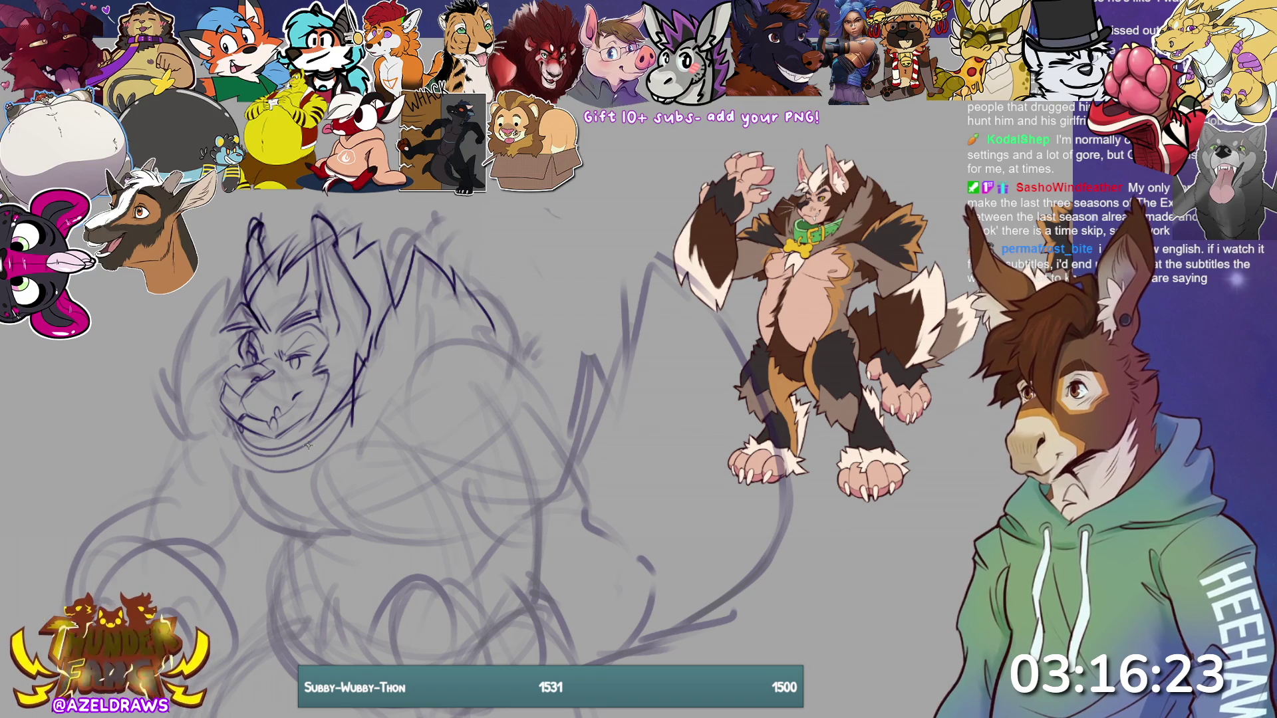
mouse_move(328, 320)
left_mouse_down()
mouse_move(359, 350)
mouse_move(348, 283)
mouse_move(358, 310)
mouse_move(346, 337)
mouse_move(325, 258)
left_mouse_up()
left_click_drag(372, 249, 379, 244)
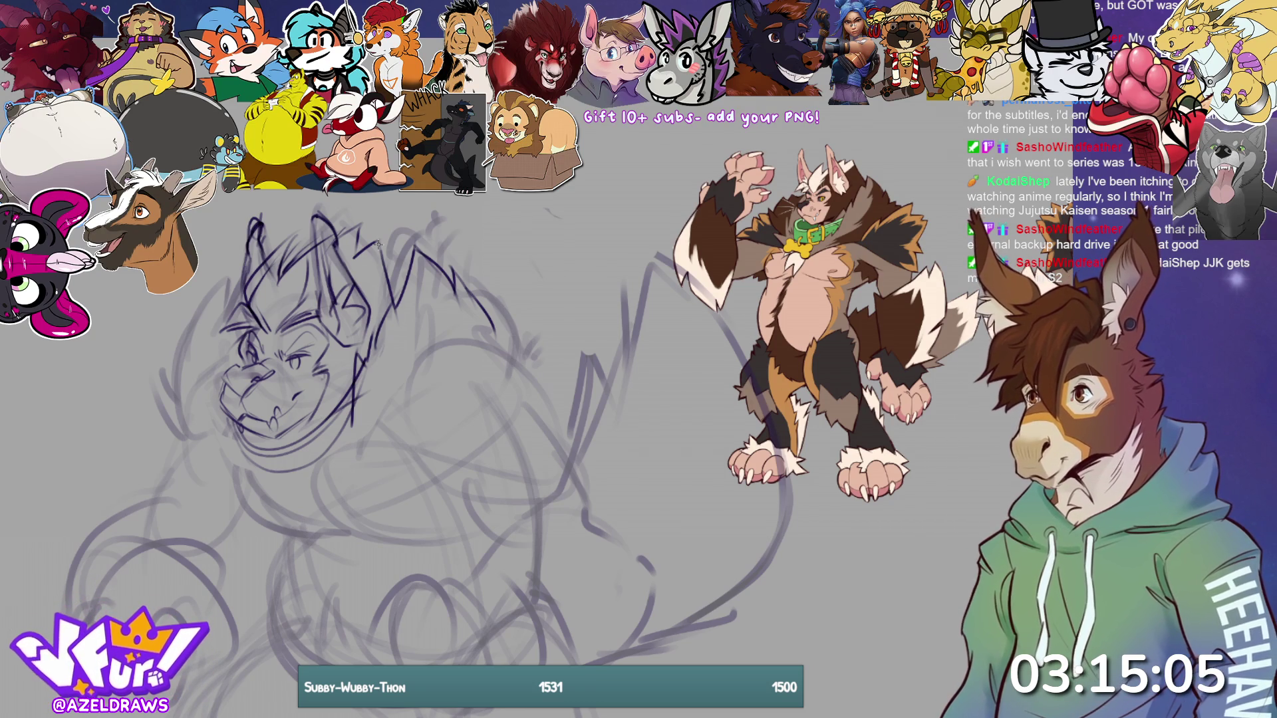
- Strengthen the jaw and chin line, then lasso the muzzle and reposition it with Ctrl+T
mouse_move(229, 419)
left_mouse_down()
mouse_move(251, 464)
mouse_move(286, 474)
mouse_move(297, 436)
mouse_move(225, 429)
mouse_move(268, 464)
left_mouse_up()
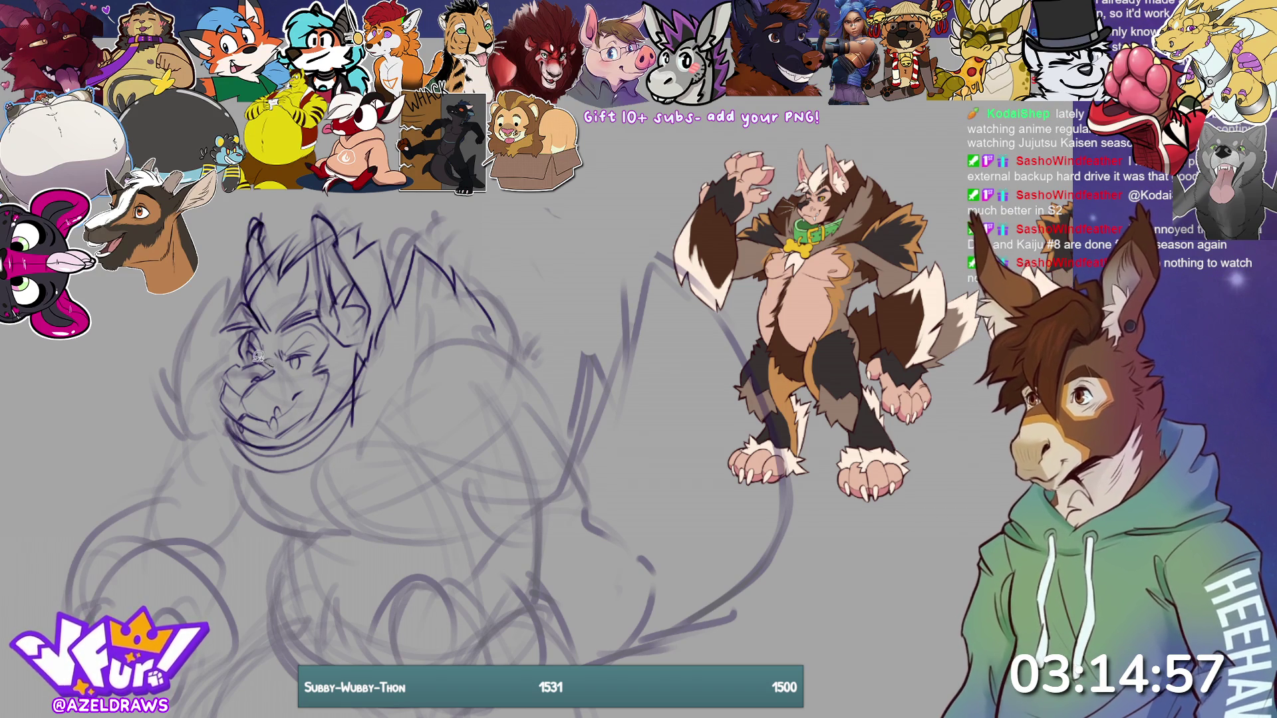
mouse_move(229, 361)
left_mouse_down()
mouse_move(246, 399)
mouse_move(278, 362)
mouse_move(277, 398)
mouse_move(260, 392)
left_mouse_up()
key("ctrl+t")
left_click(226, 421)
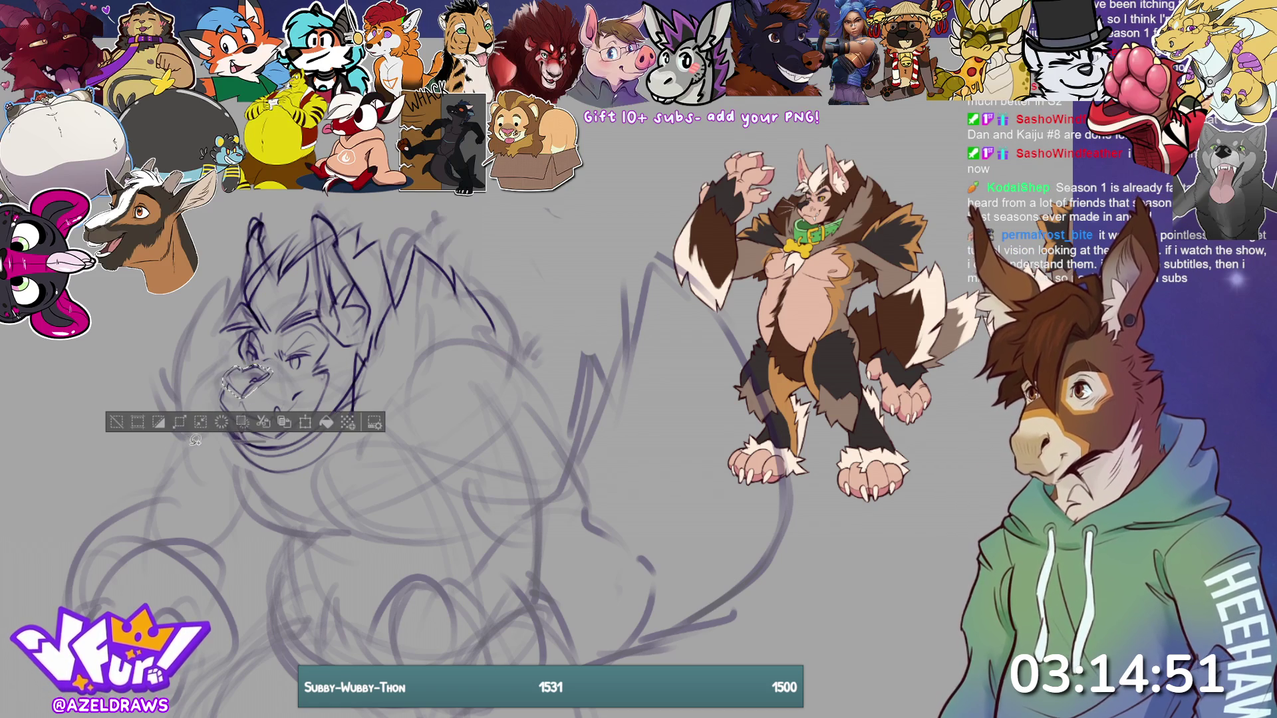
left_click(116, 423)
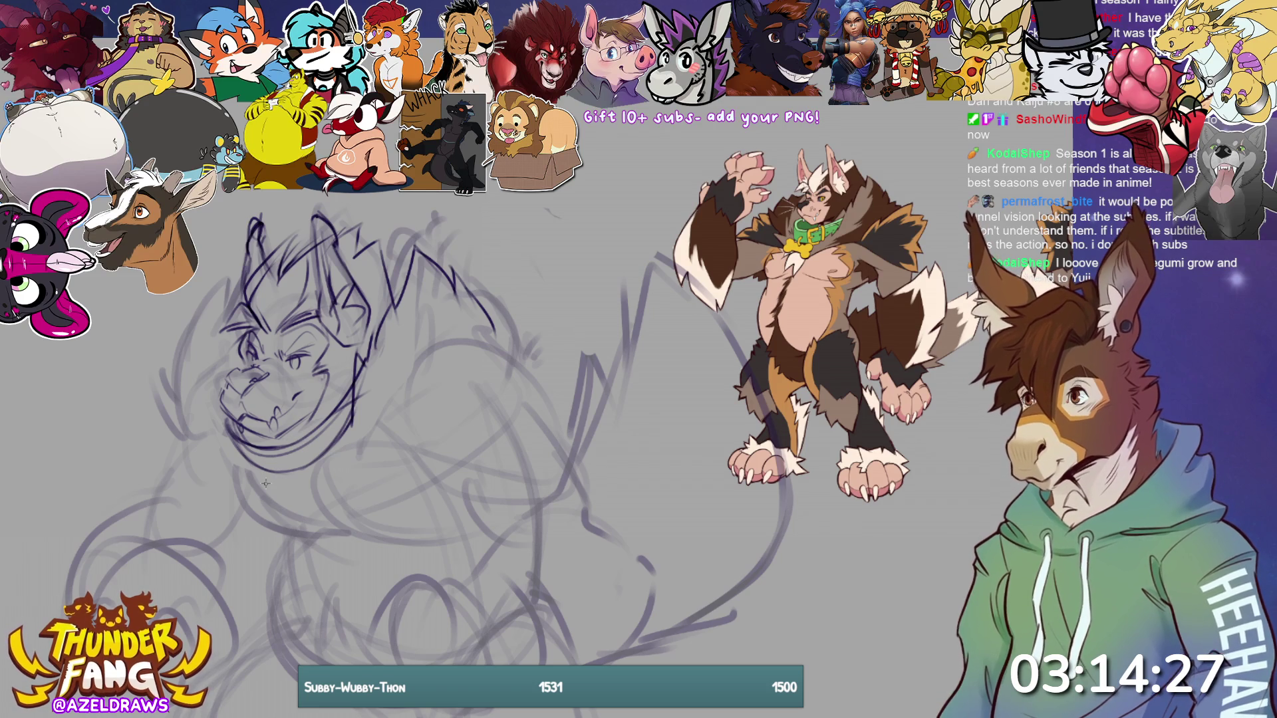
mouse_move(243, 445)
left_mouse_down()
mouse_move(275, 459)
mouse_move(317, 438)
mouse_move(260, 462)
mouse_move(292, 460)
mouse_move(341, 431)
left_mouse_up()
- Undo the unwanted jaw stroke and redraw the lower jaw and chin lines
key("ctrl+z")
mouse_move(243, 466)
left_mouse_down()
mouse_move(269, 476)
mouse_move(344, 441)
mouse_move(268, 483)
left_mouse_up()
mouse_move(228, 444)
left_mouse_down()
mouse_move(263, 478)
mouse_move(295, 455)
mouse_move(230, 446)
mouse_move(237, 459)
mouse_move(320, 473)
mouse_move(298, 441)
mouse_move(316, 446)
mouse_move(314, 480)
left_mouse_up()
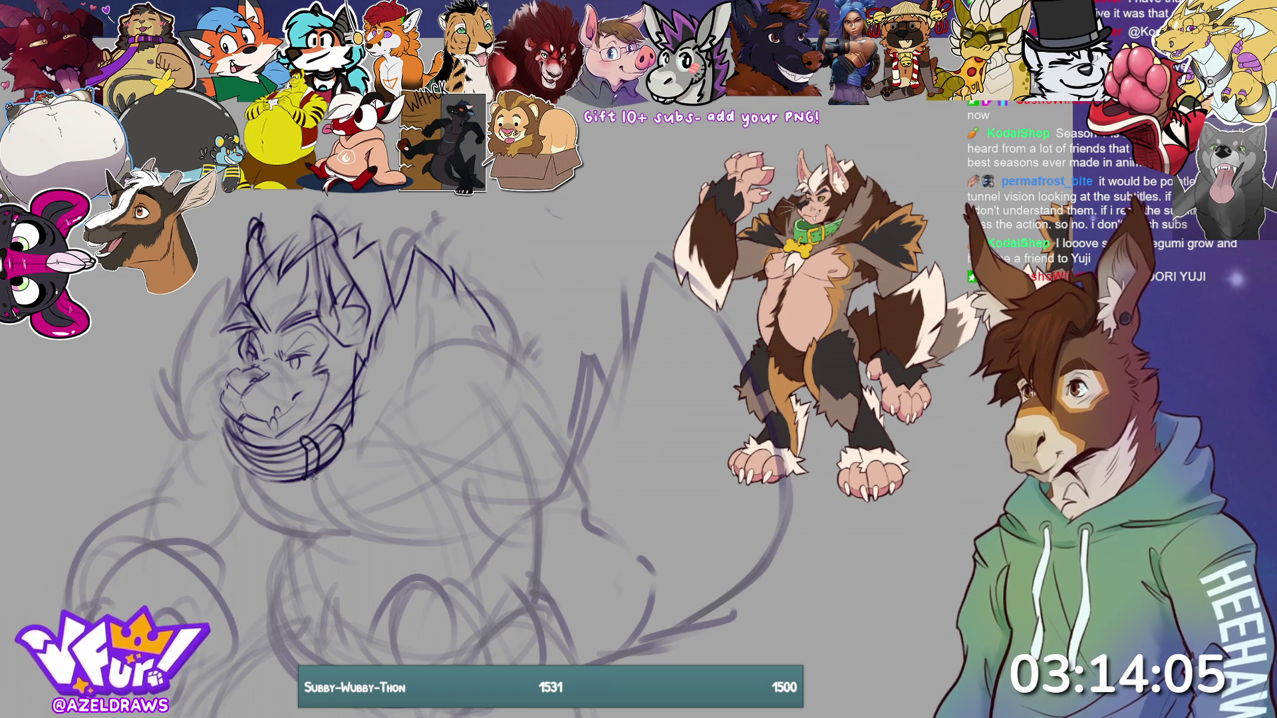
- Ink the collar below the chin with a ring and dangling charm at its lower left
mouse_move(258, 447)
left_mouse_down()
mouse_move(261, 459)
mouse_move(293, 460)
mouse_move(291, 448)
mouse_move(263, 485)
mouse_move(294, 488)
mouse_move(270, 487)
mouse_move(289, 487)
mouse_move(276, 476)
mouse_move(293, 472)
left_mouse_up()
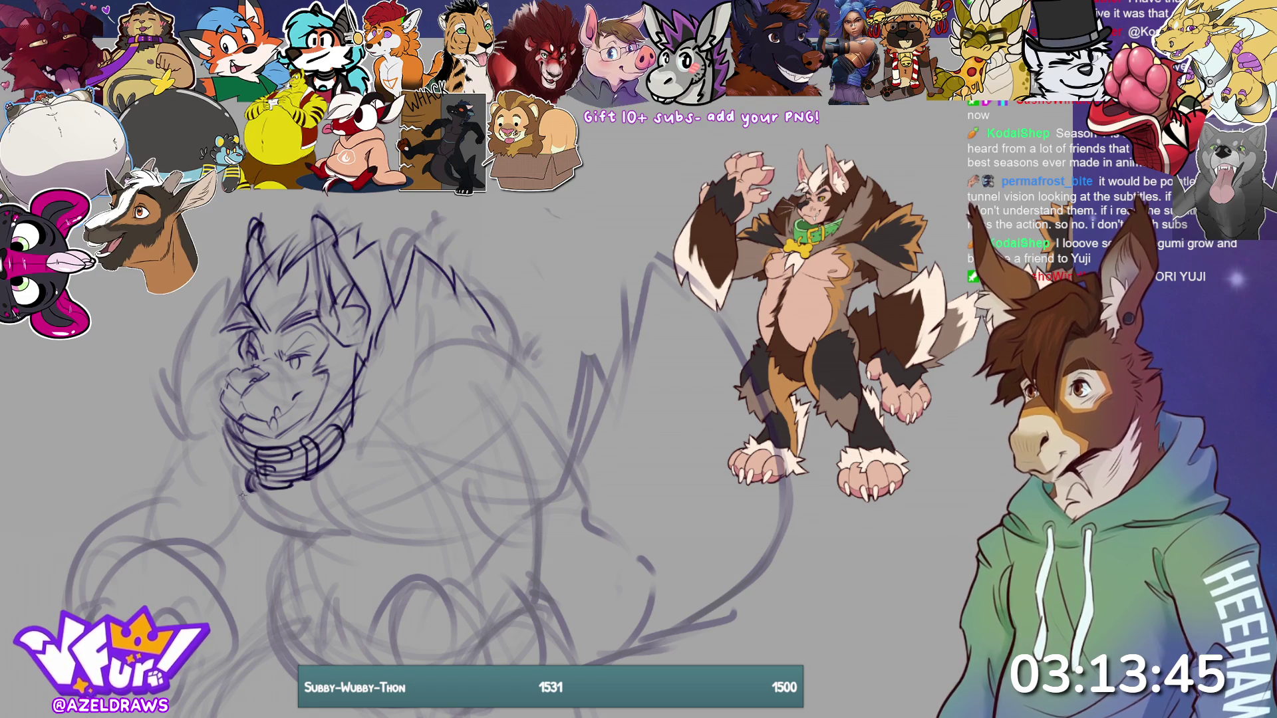
left_click_drag(239, 493, 254, 486)
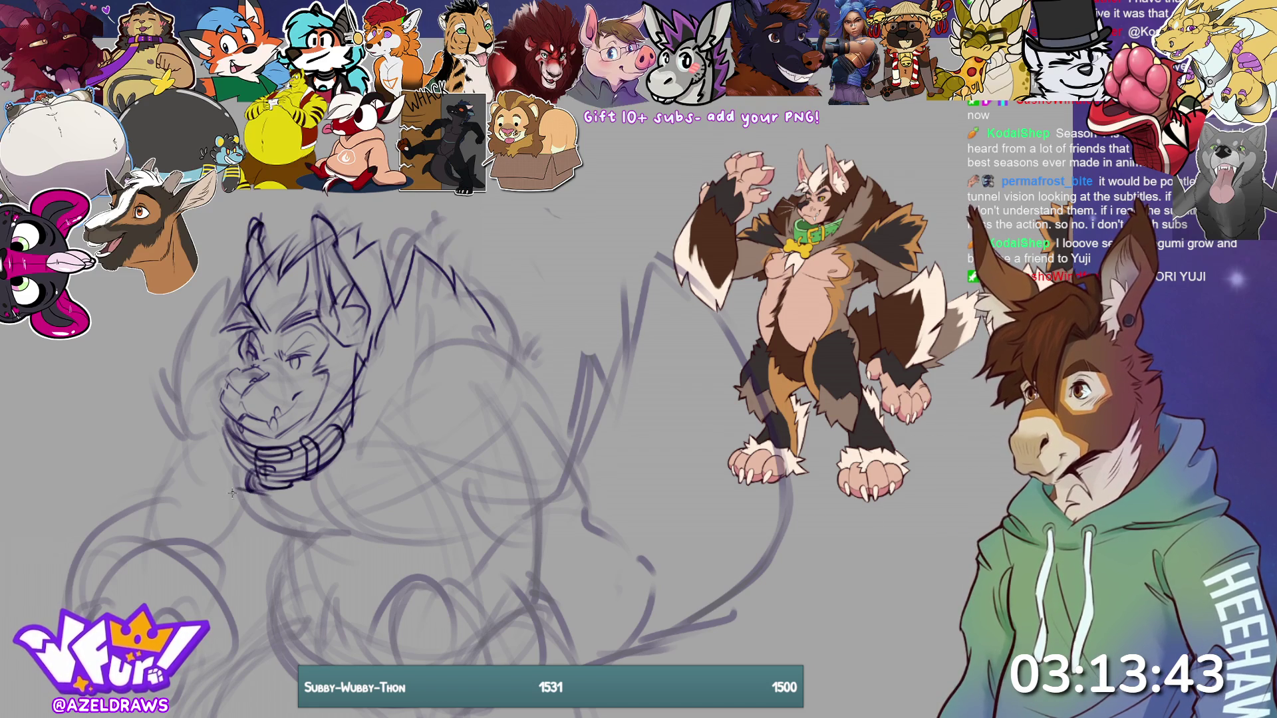
mouse_move(235, 490)
left_mouse_down()
mouse_move(211, 509)
mouse_move(225, 499)
mouse_move(253, 512)
mouse_move(273, 484)
mouse_move(261, 519)
mouse_move(273, 522)
mouse_move(269, 507)
mouse_move(261, 525)
mouse_move(283, 499)
mouse_move(228, 477)
mouse_move(226, 512)
left_mouse_up()
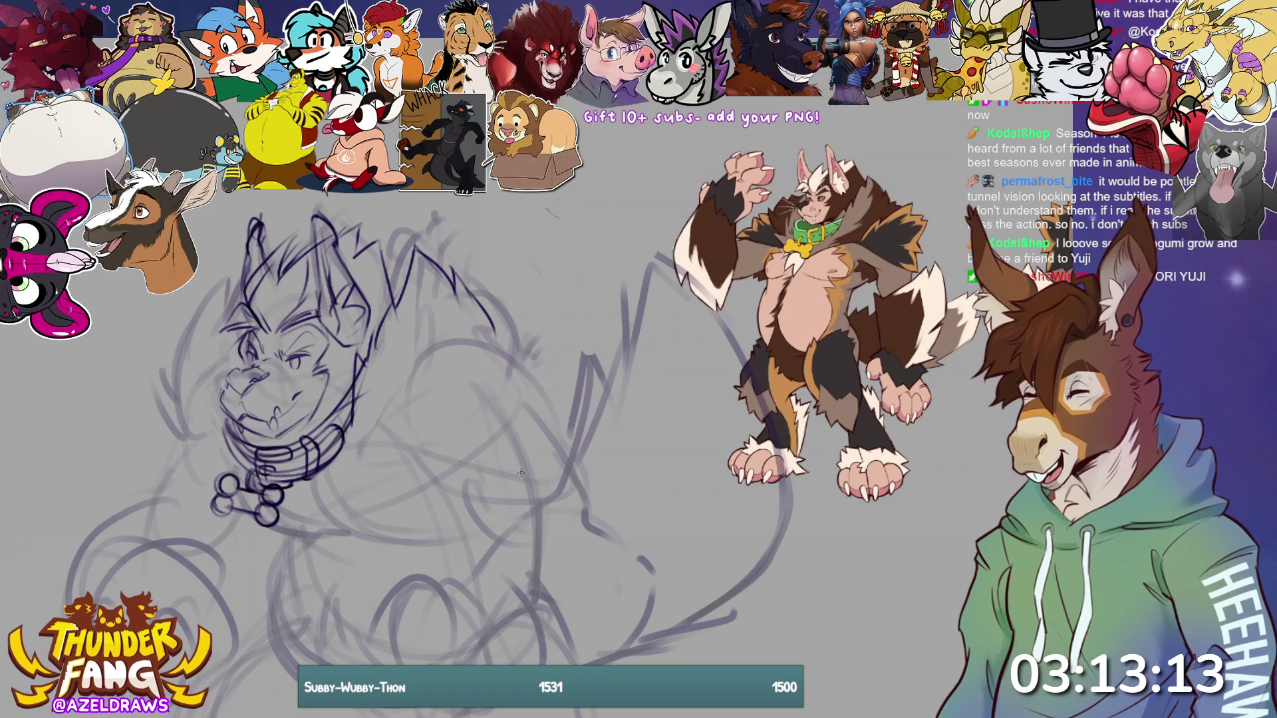
- Sketch fur tufts along the left cheek, jaw and face edge
mouse_move(224, 444)
left_mouse_down()
mouse_move(174, 425)
mouse_move(163, 382)
mouse_move(196, 413)
mouse_move(189, 345)
mouse_move(185, 404)
left_mouse_up()
mouse_move(197, 332)
left_mouse_down()
mouse_move(184, 399)
mouse_move(211, 350)
left_mouse_up()
left_click_drag(233, 305, 208, 350)
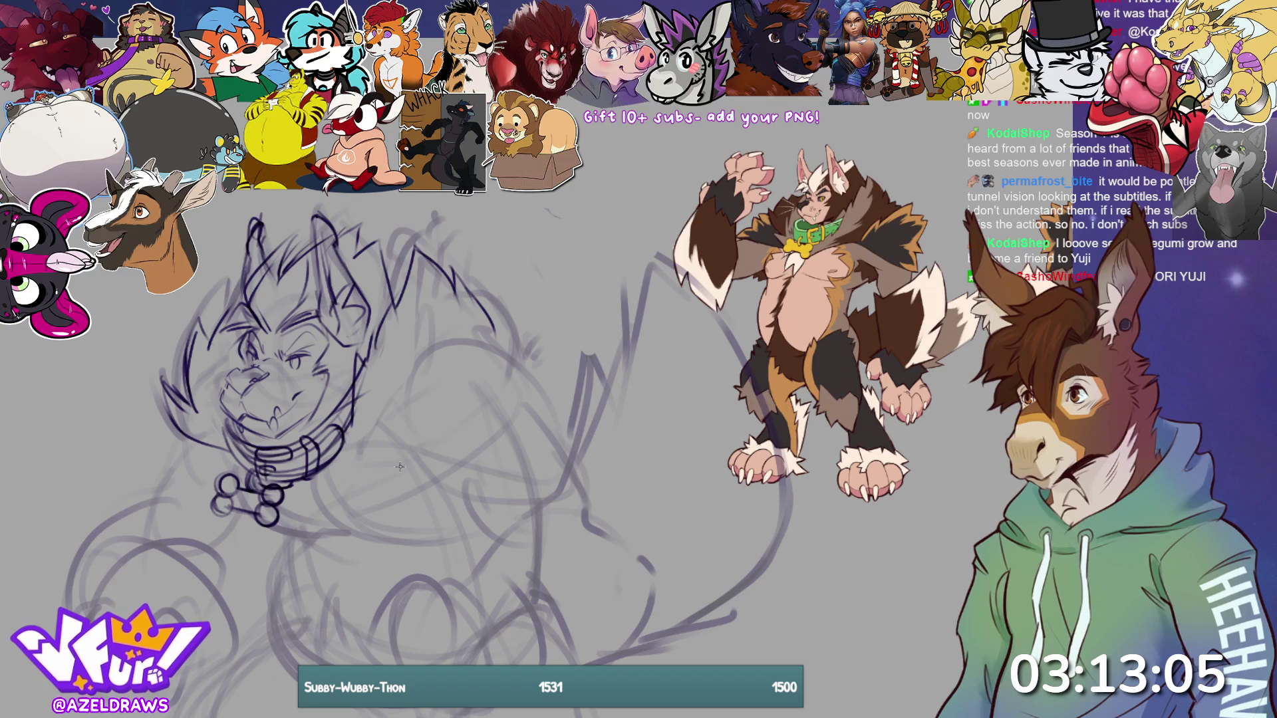
- Add spiky fur tufts along the right cheek, jaw and where the cheek meets the neck
mouse_move(404, 401)
left_mouse_down()
mouse_move(465, 332)
mouse_move(429, 342)
left_mouse_up()
left_click_drag(393, 402, 445, 326)
mouse_move(522, 318)
left_mouse_down()
mouse_move(471, 330)
mouse_move(542, 326)
mouse_move(549, 356)
left_mouse_up()
left_click_drag(376, 426, 474, 459)
mouse_move(514, 416)
left_mouse_down()
mouse_move(421, 433)
mouse_move(565, 444)
left_mouse_up()
left_click_drag(560, 353, 537, 367)
mouse_move(541, 363)
left_mouse_down()
mouse_move(508, 379)
mouse_move(511, 407)
left_mouse_up()
left_click_drag(575, 394, 546, 414)
left_click_drag(459, 414, 532, 437)
left_click_drag(552, 436, 475, 425)
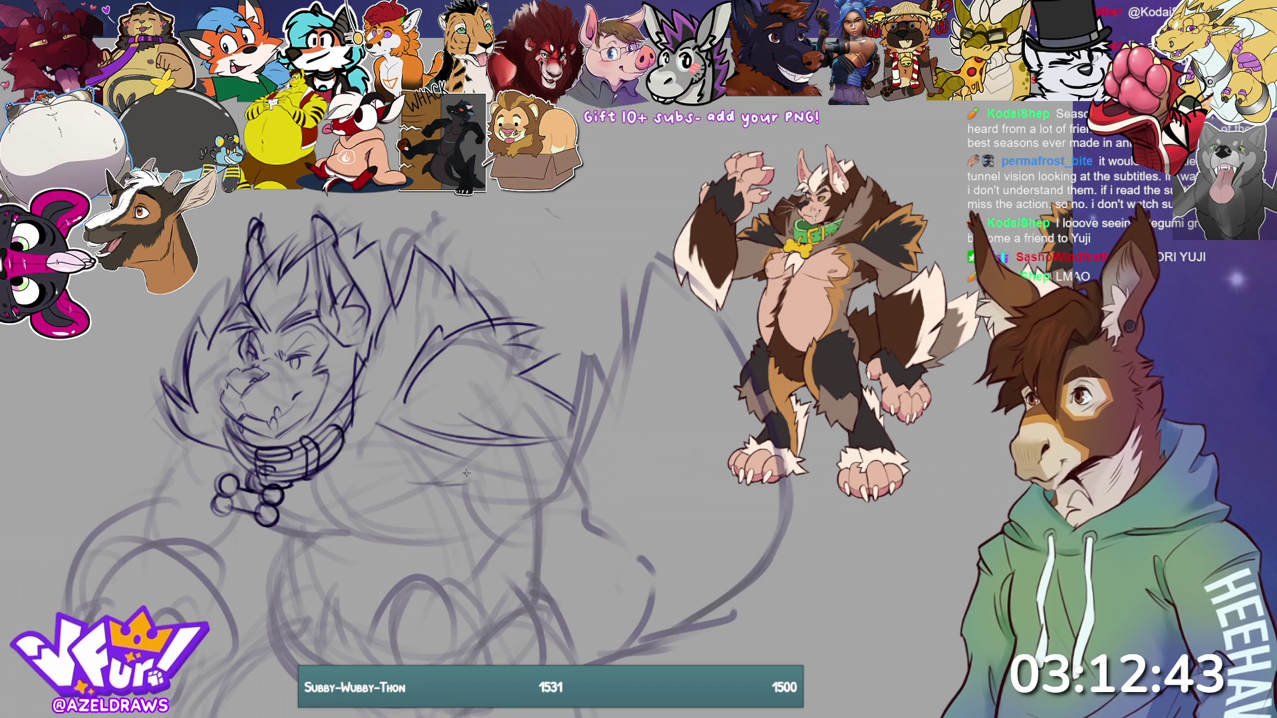
- Sketch the neck and chest lines running down from under the collar
left_click_drag(284, 505, 466, 483)
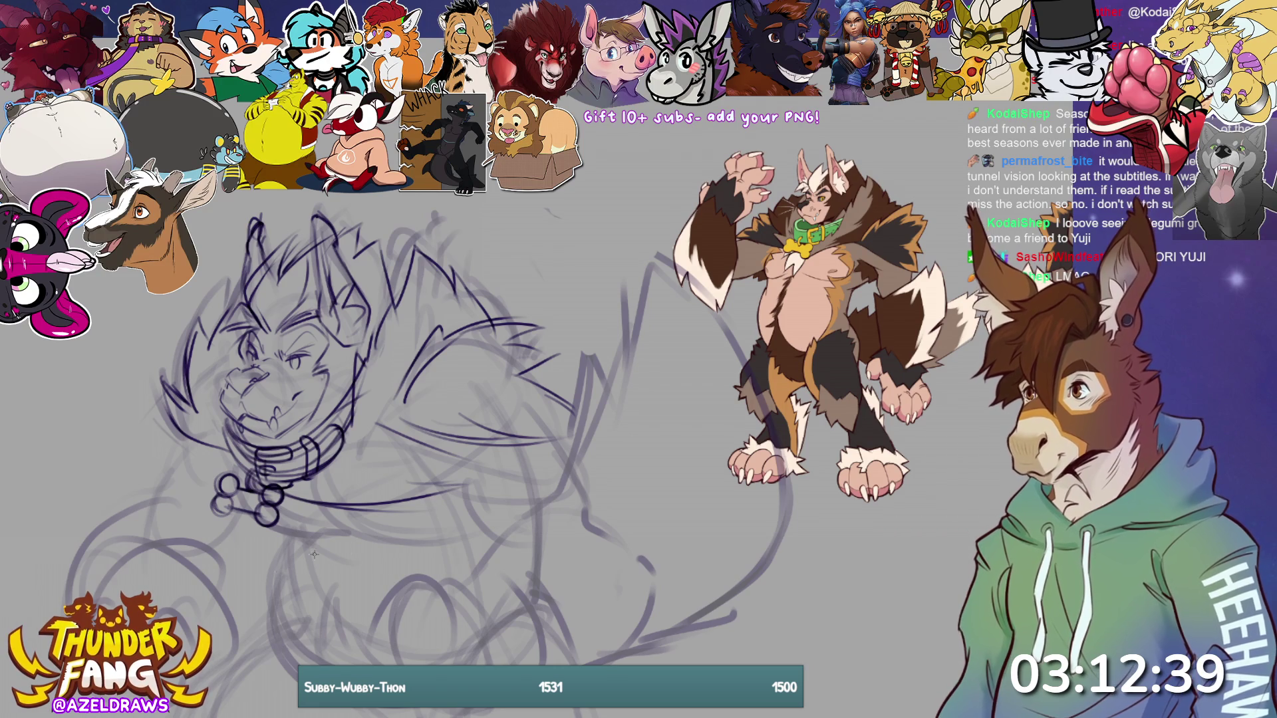
mouse_move(203, 434)
left_mouse_down()
mouse_move(232, 473)
mouse_move(256, 578)
left_mouse_up()
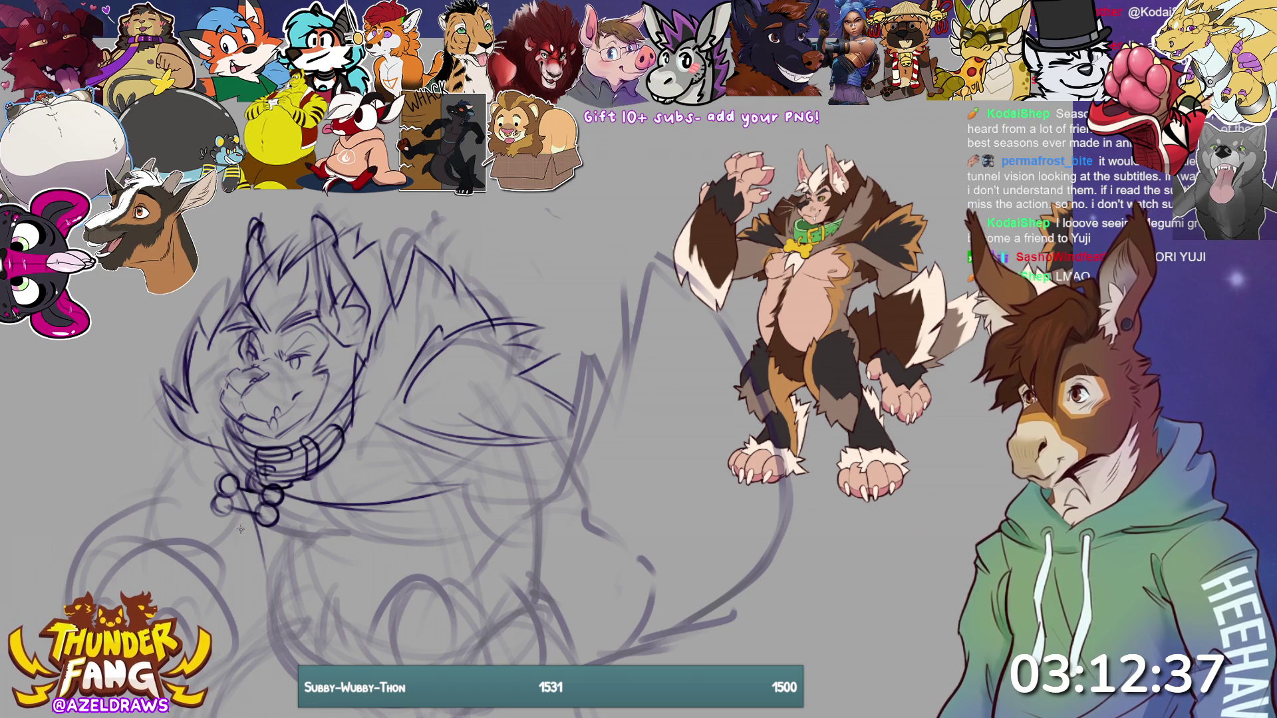
mouse_move(248, 505)
left_mouse_down()
mouse_move(259, 625)
mouse_move(279, 556)
mouse_move(300, 580)
left_mouse_up()
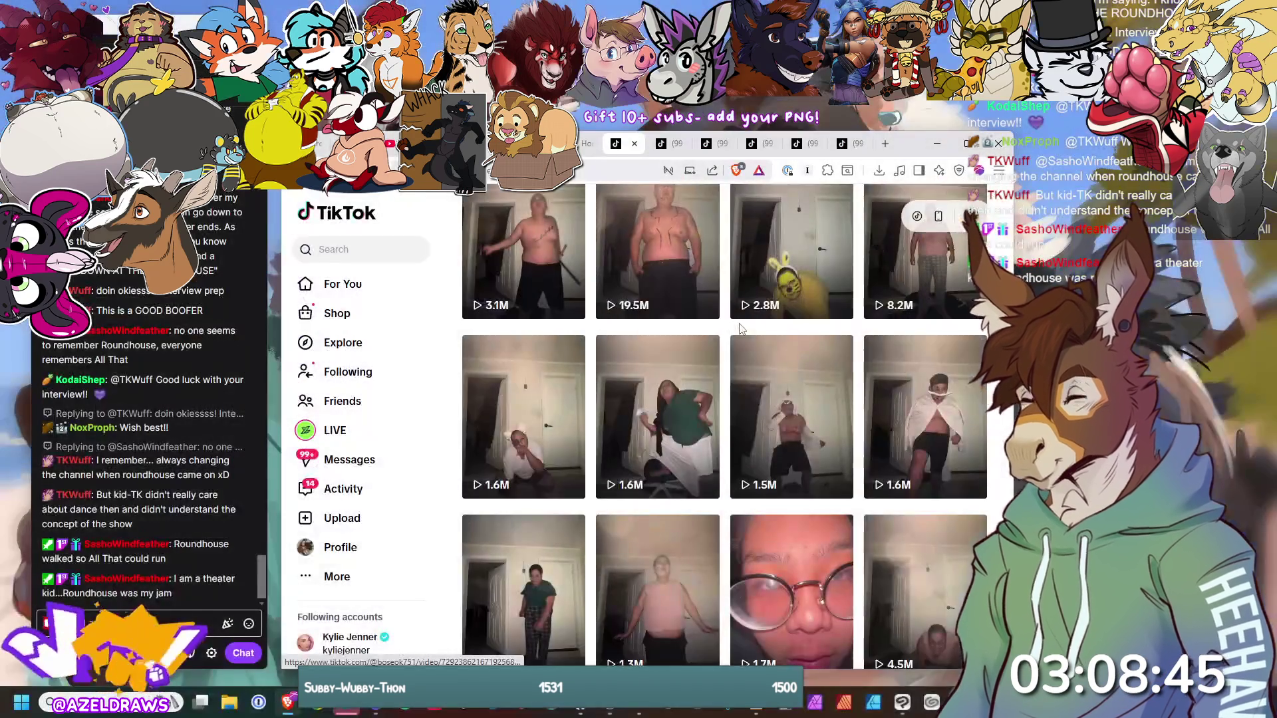
scroll(808, 399, "up", 3)
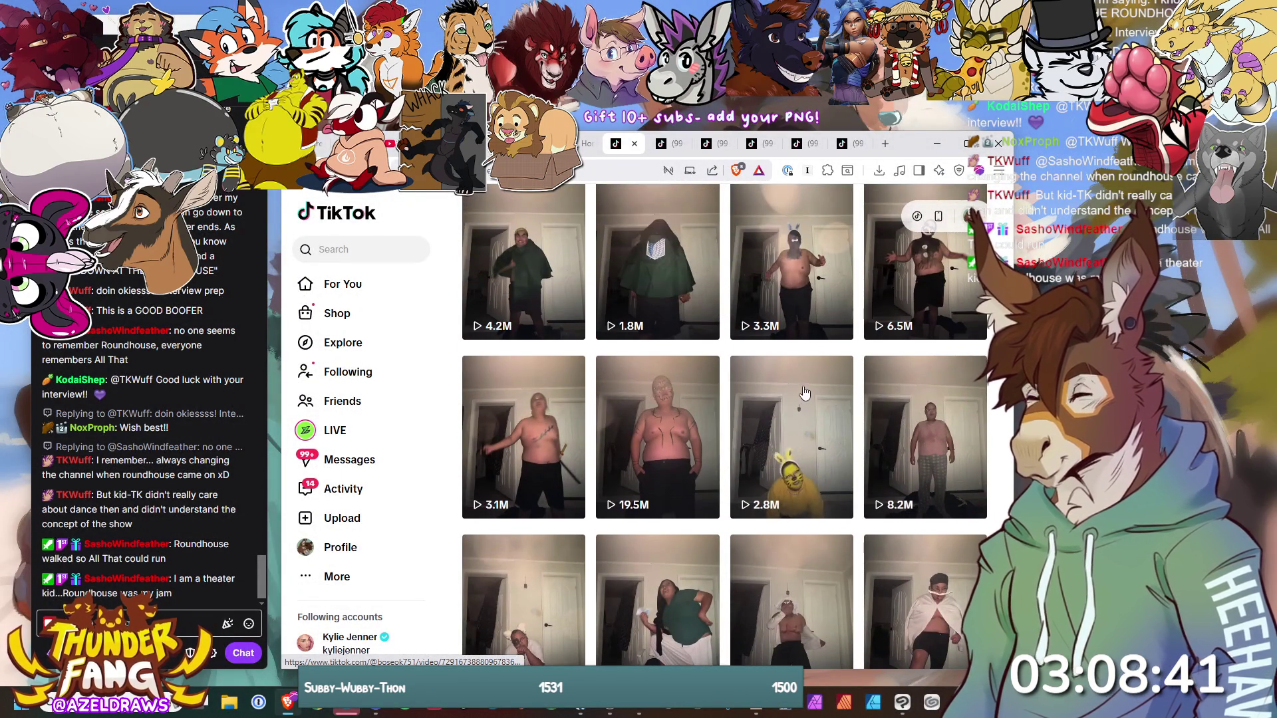
scroll(802, 393, "up", 5)
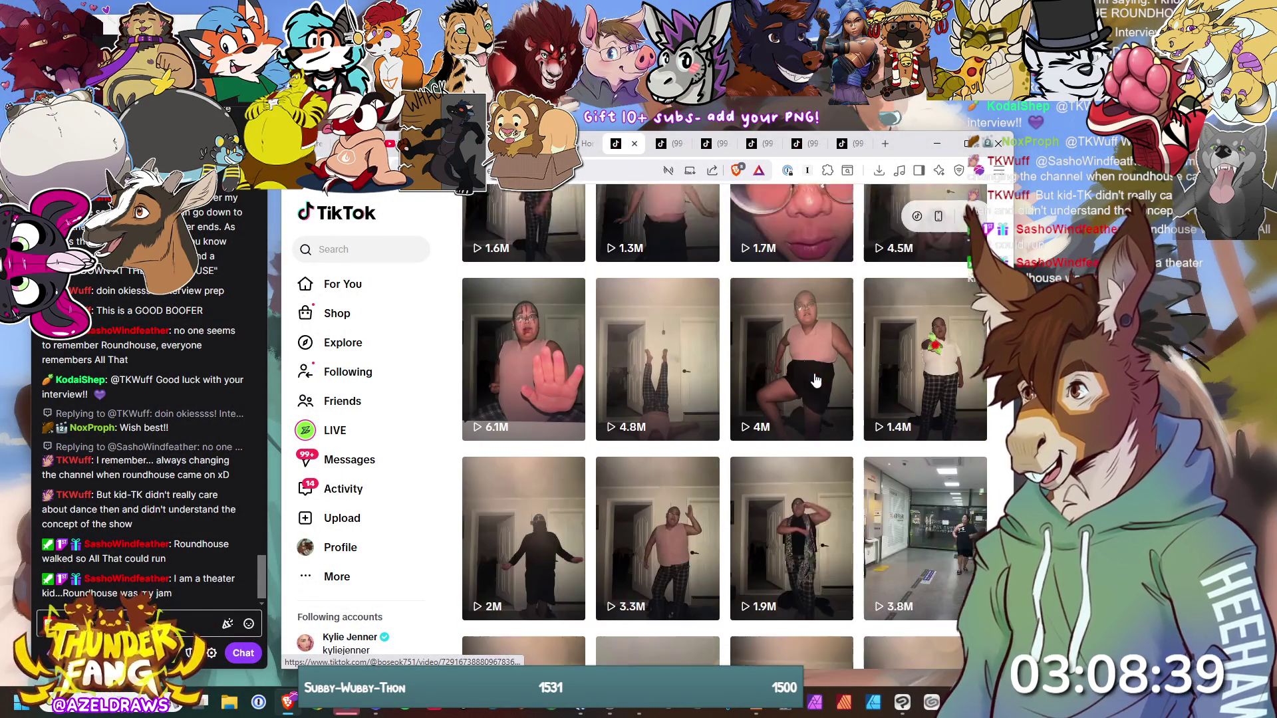
scroll(800, 406, "down", 3)
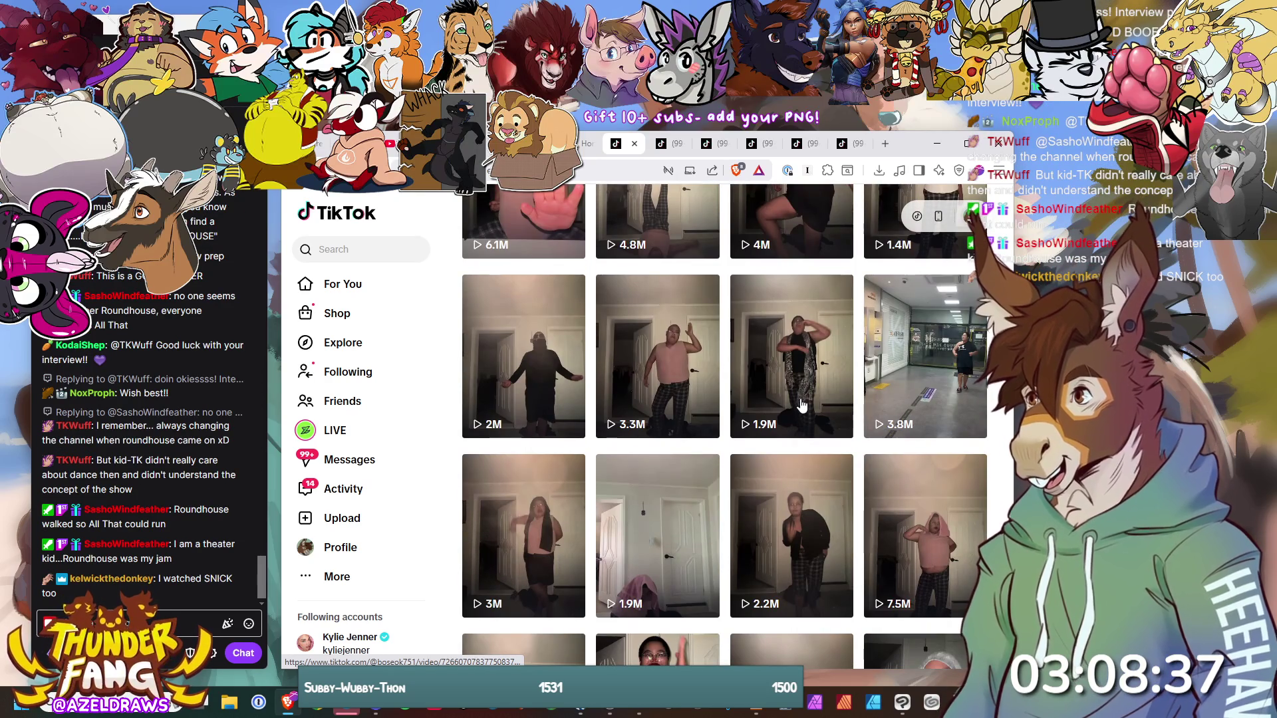
scroll(801, 405, "down", 2)
scroll(801, 404, "down", 5)
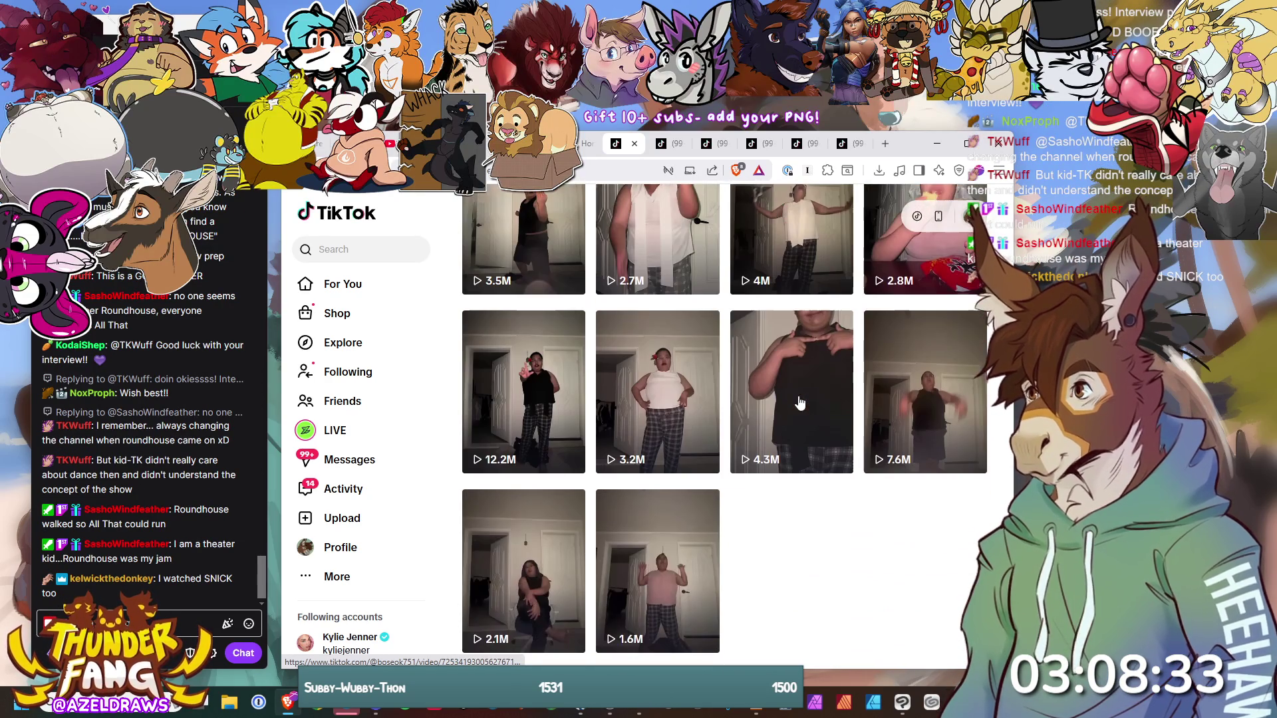
scroll(800, 402, "up", 5)
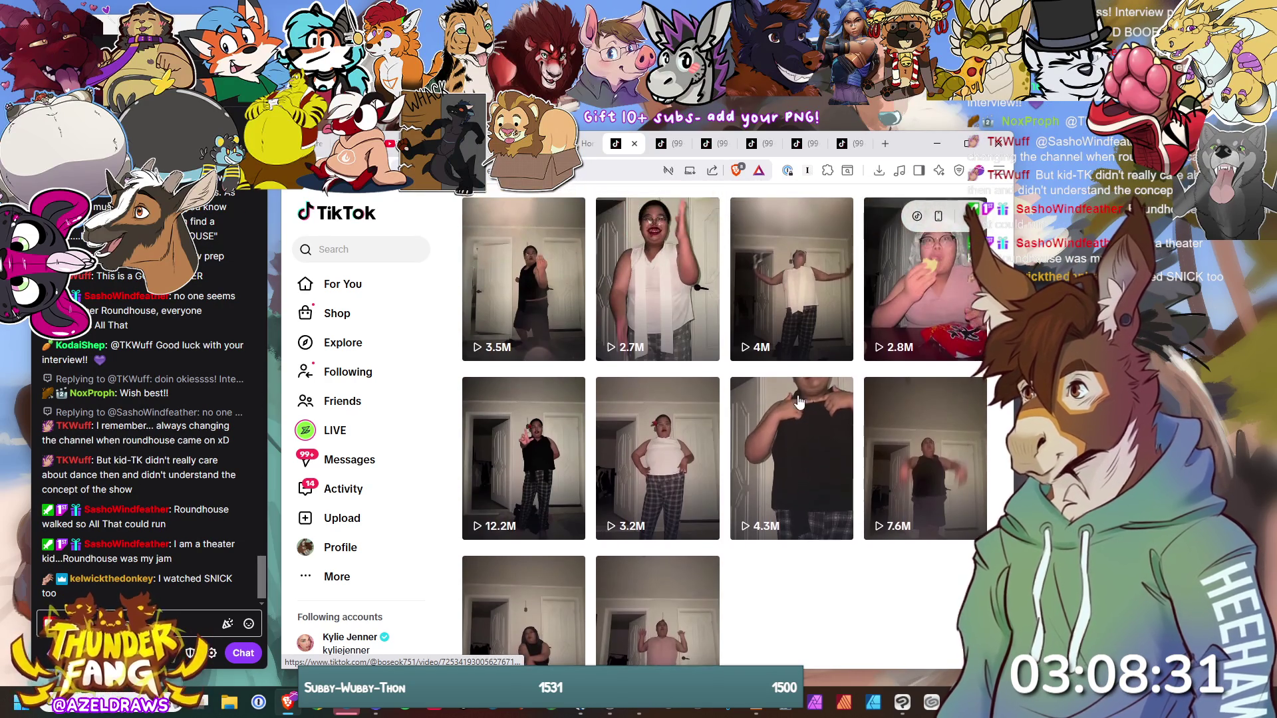
scroll(800, 402, "up", 3)
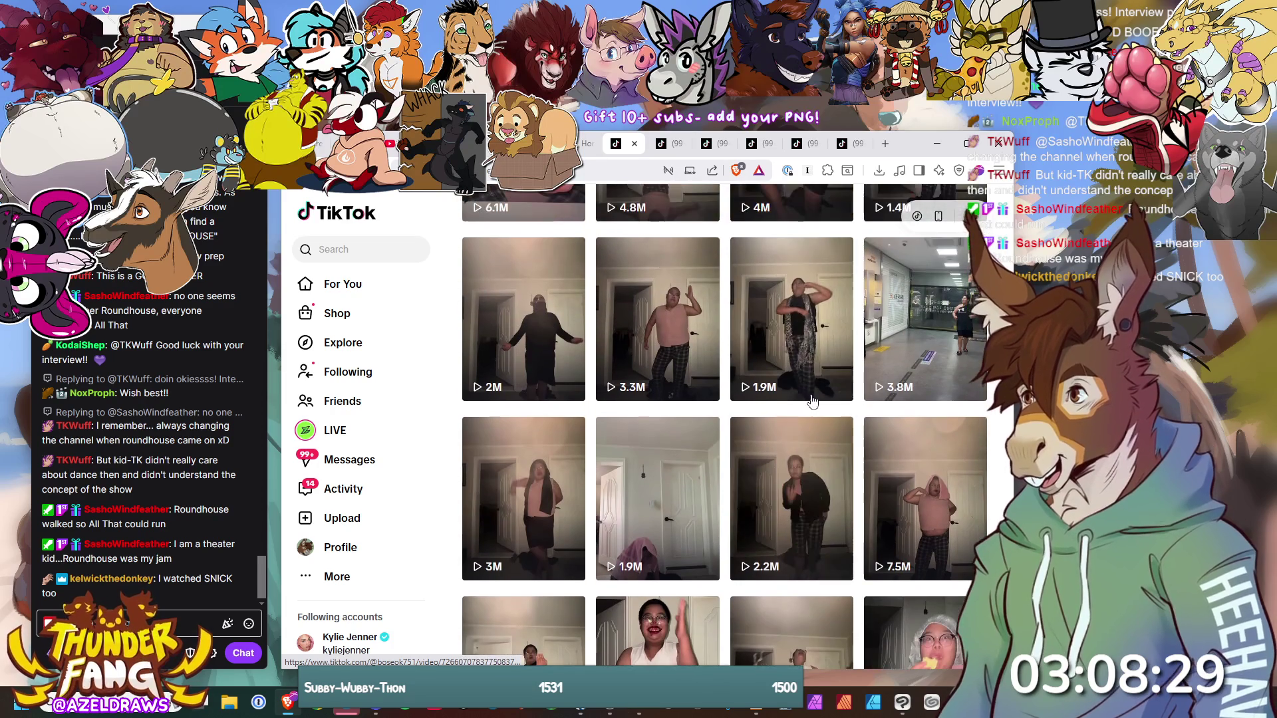
scroll(829, 392, "up", 1)
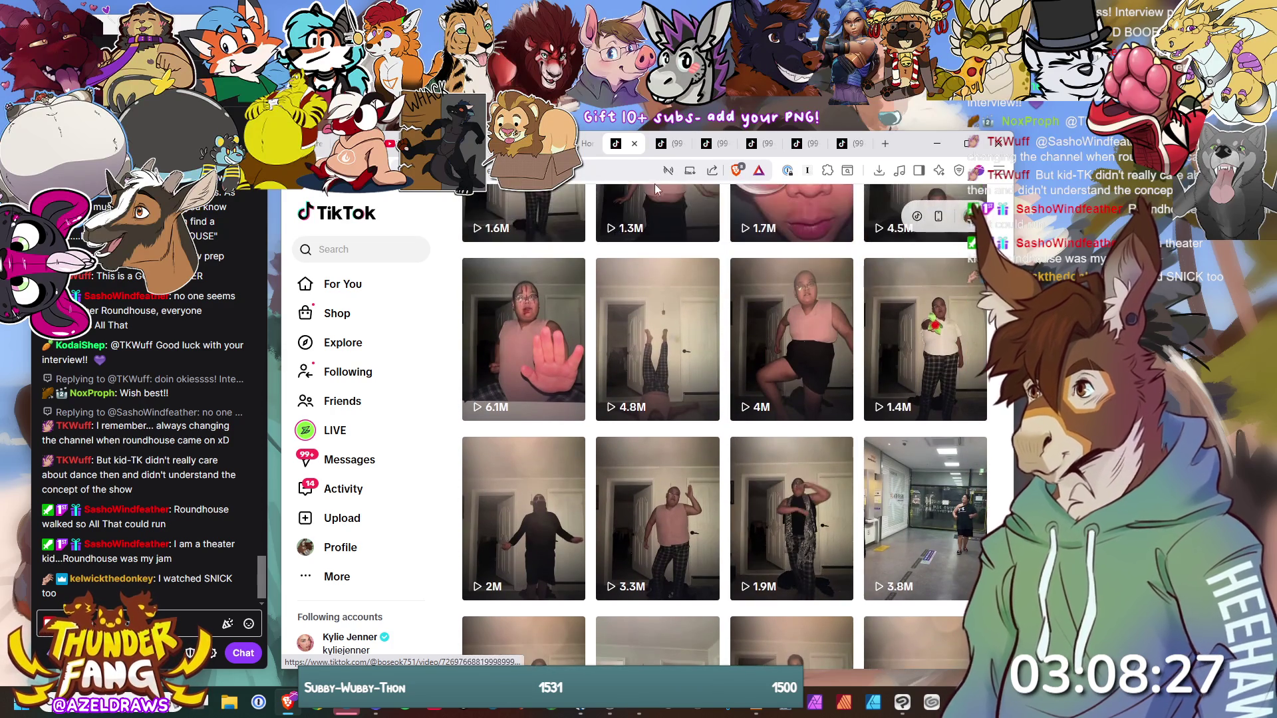
left_click(670, 155)
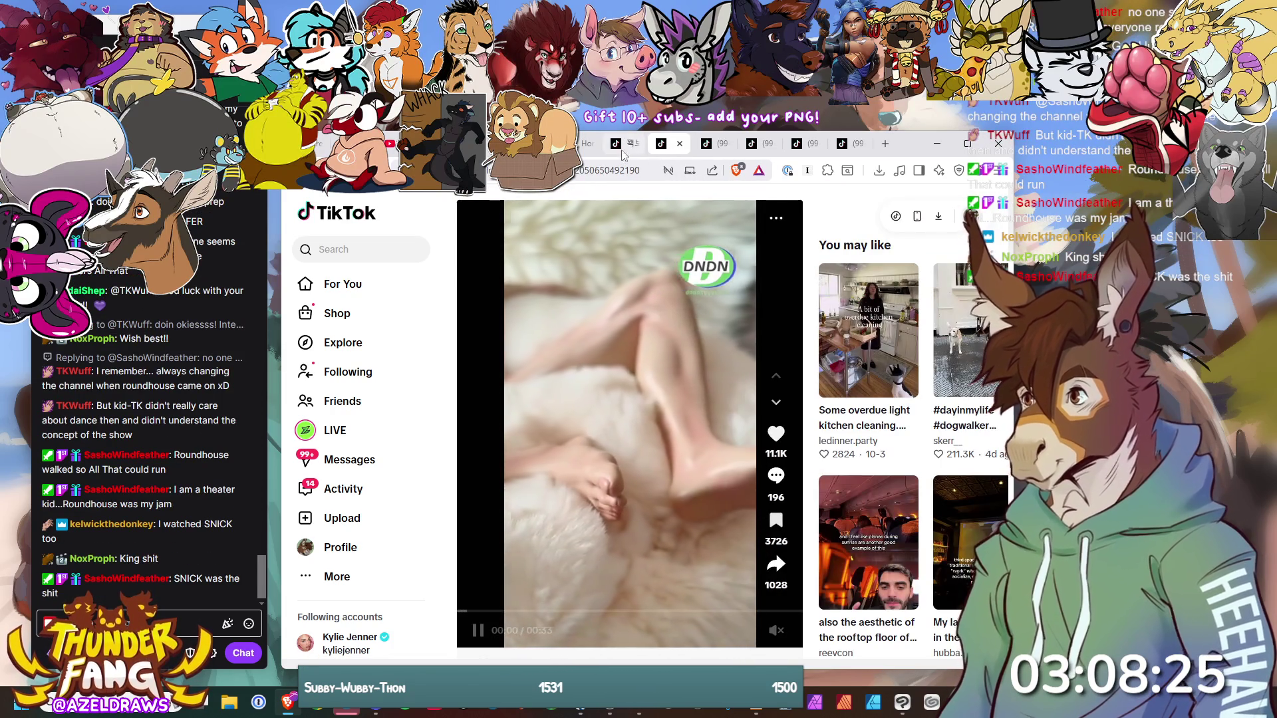
- Switch to the third tab's TikTok video and unmute it
key("ctrl+shift+Tab")
left_click(716, 155)
right_click(711, 150)
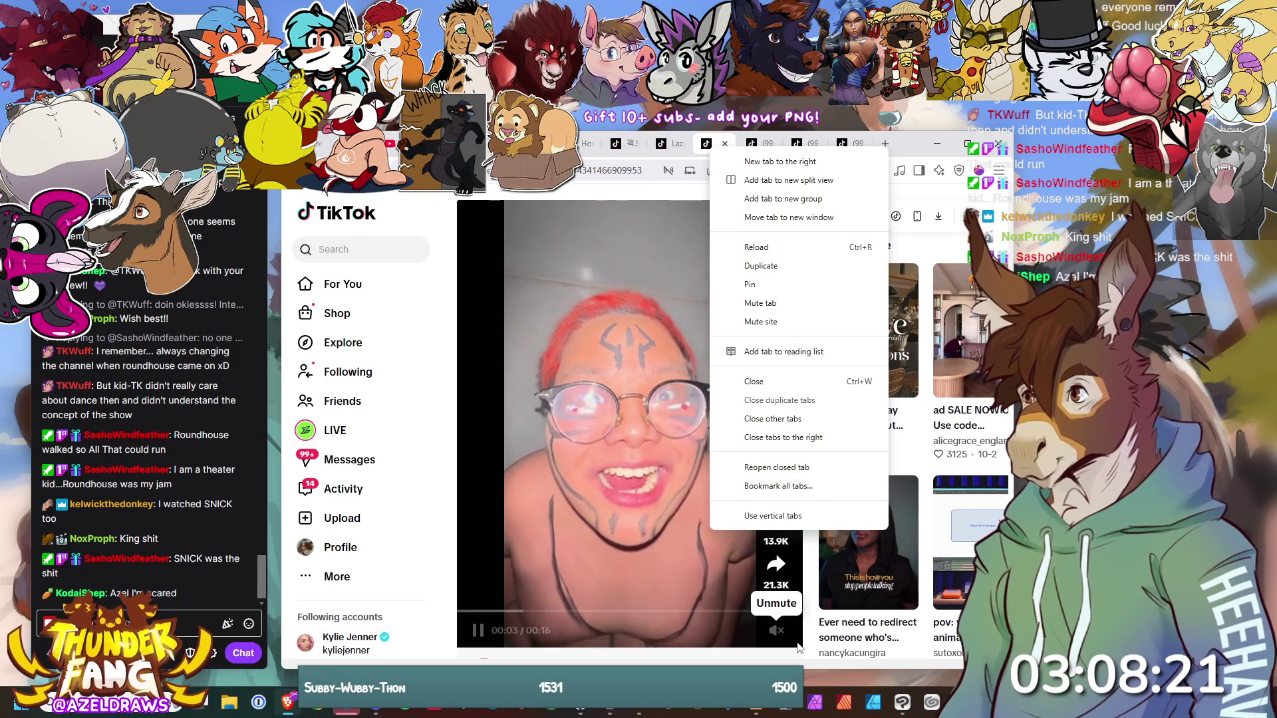
left_click(779, 636)
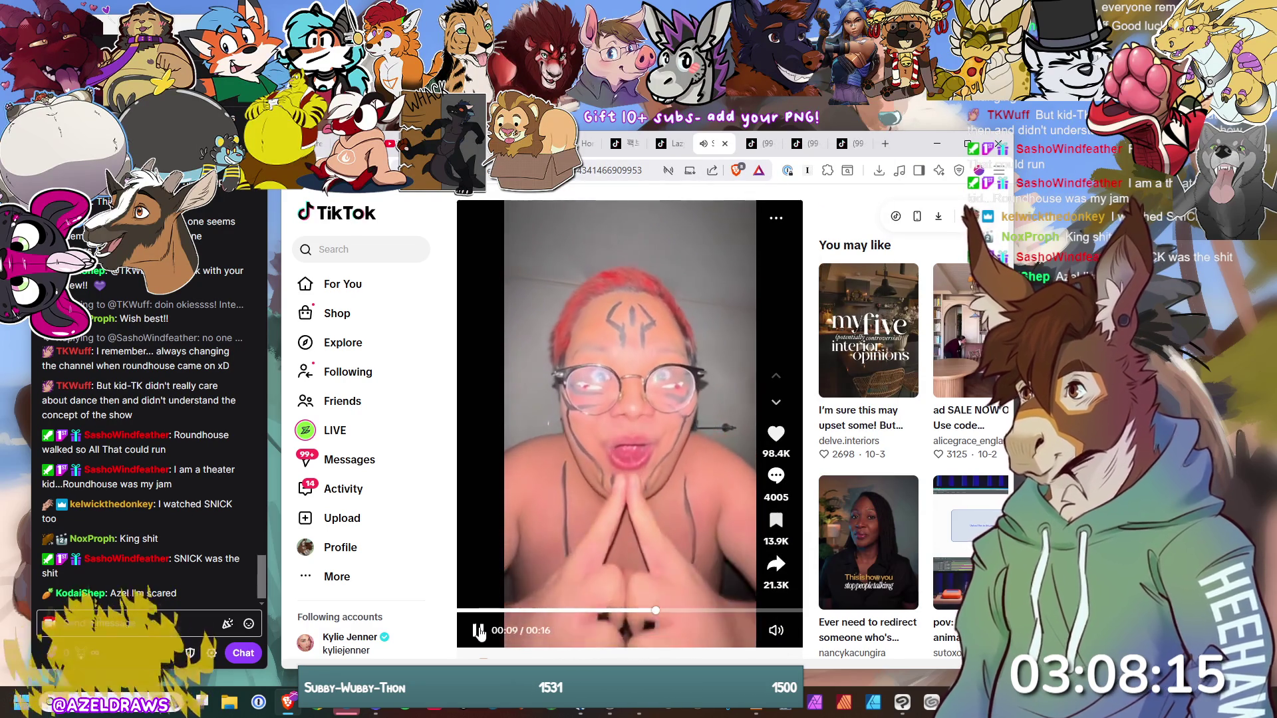
- Move to the next TikTok video tab and play it with sound
left_click(755, 144)
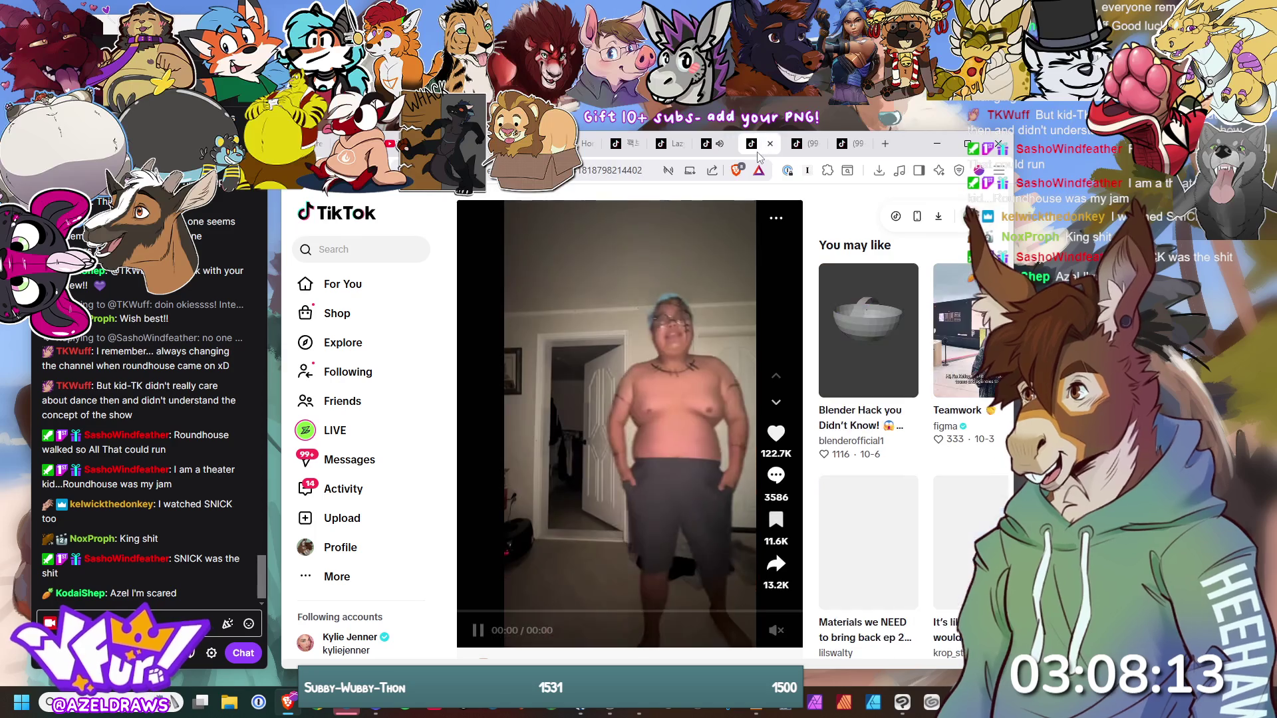
left_click(776, 630)
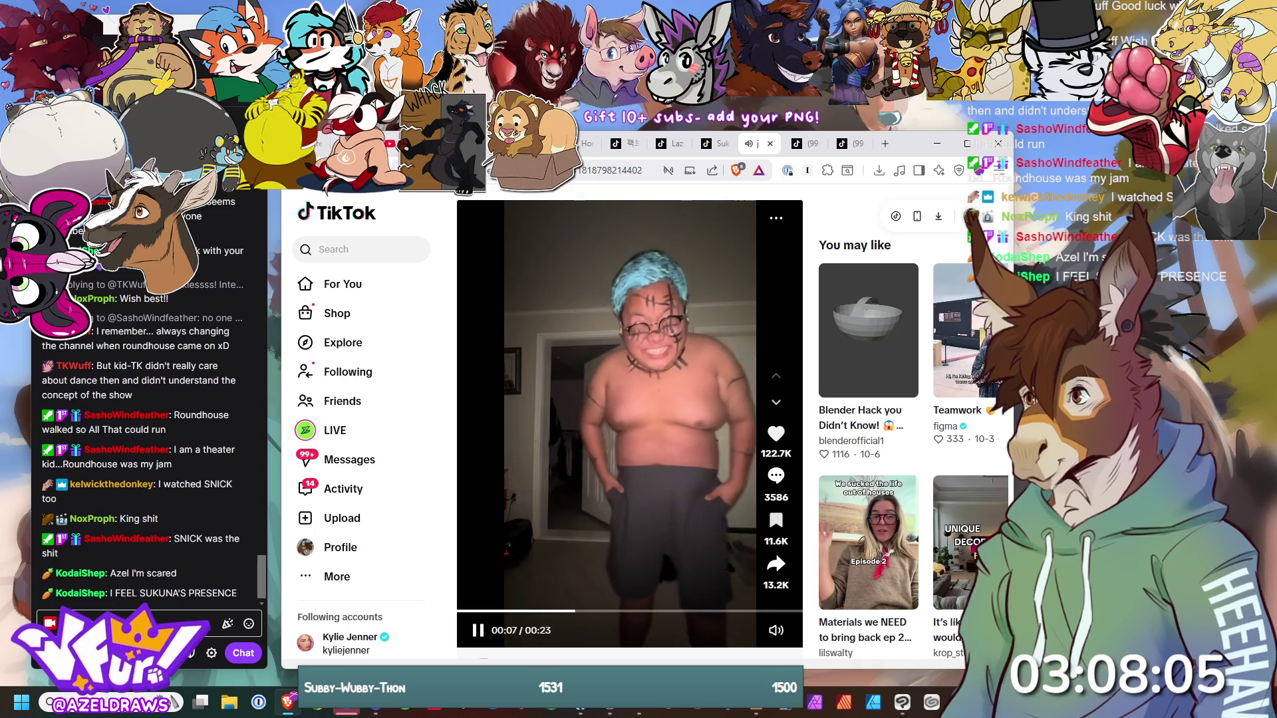
right_click(396, 144)
key("Escape")
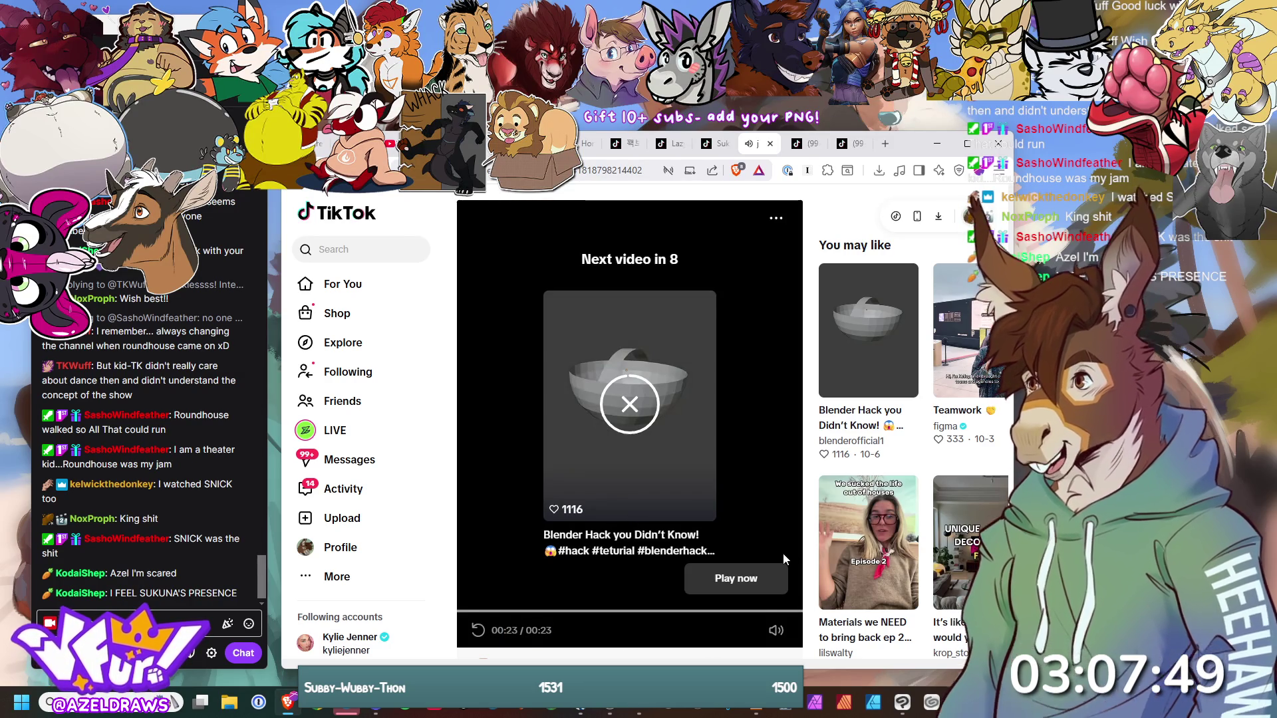
- Start the suggested video, pause it at 00:19, then open the celebrity's profile in a new tab
left_click(710, 591)
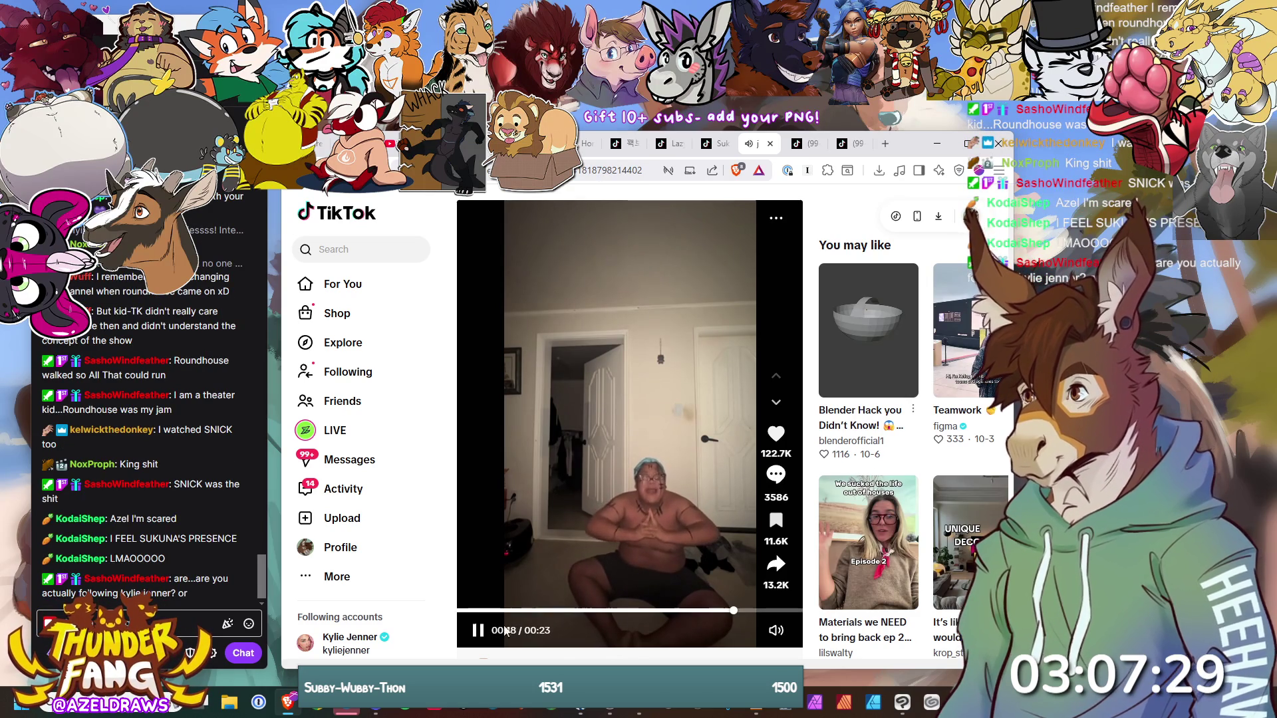
left_click(477, 630)
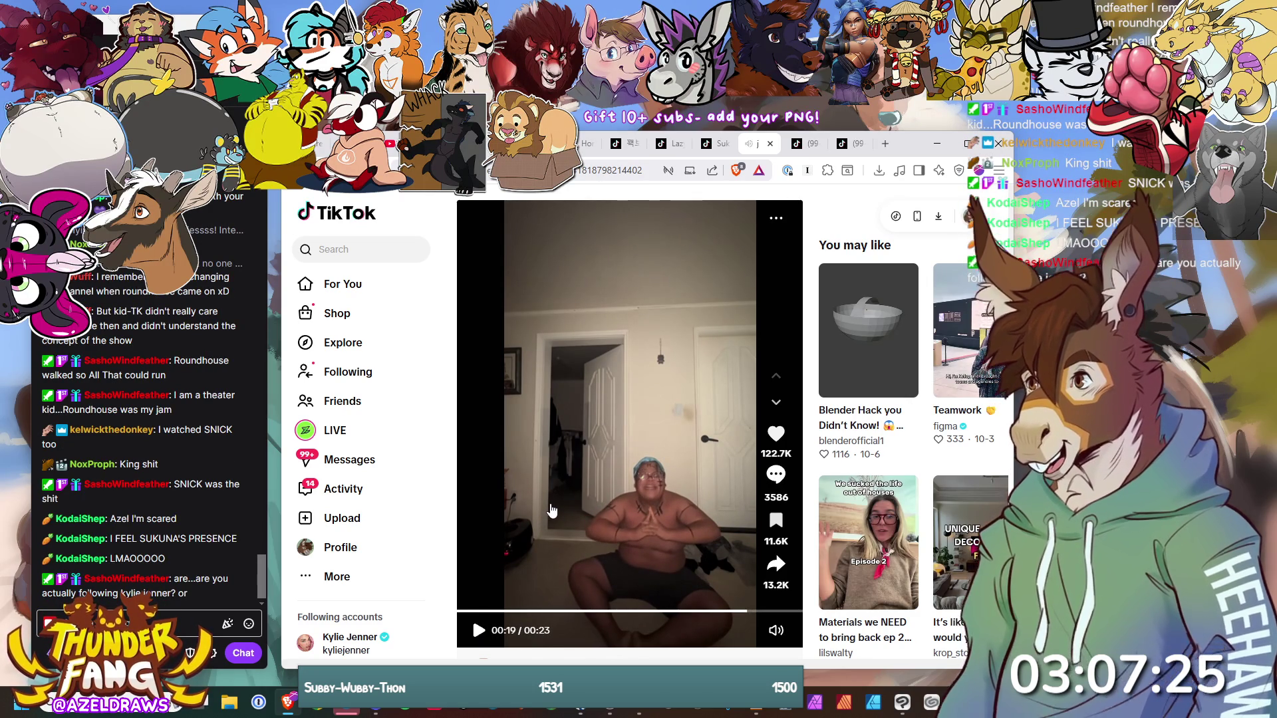
scroll(364, 610, "down", 1)
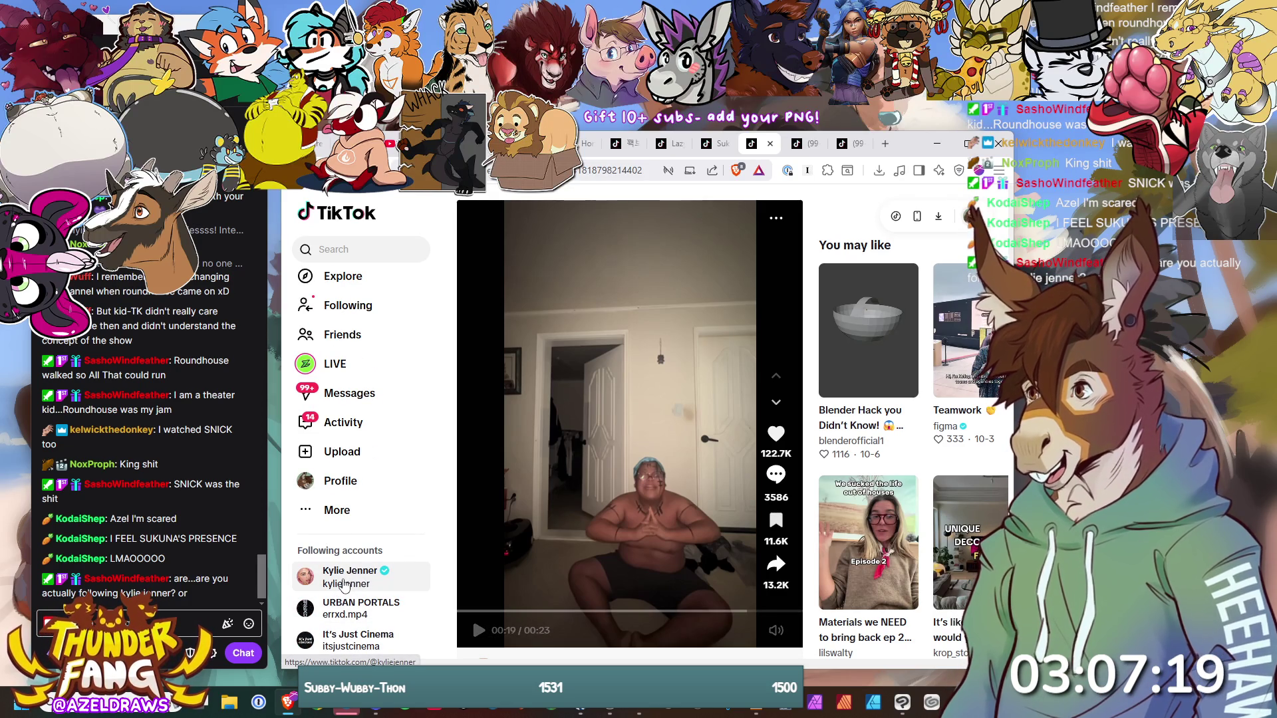
scroll(346, 587, "up", 1)
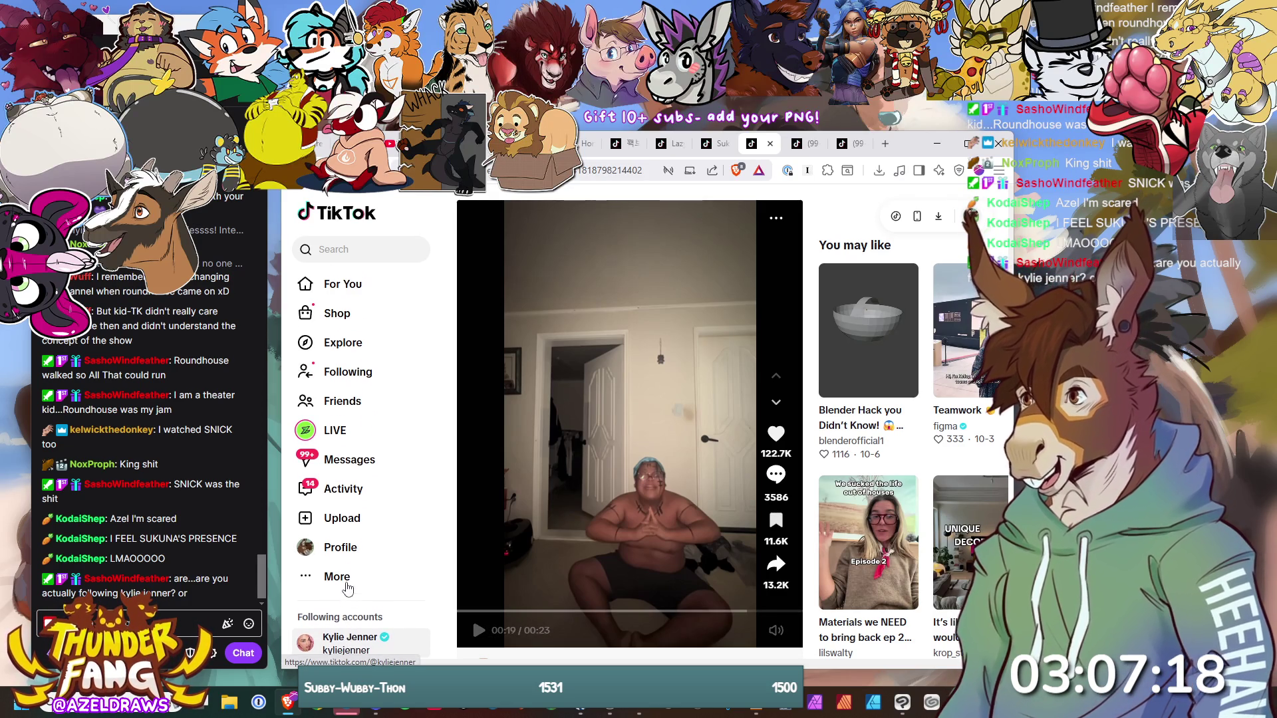
middle_click(311, 647)
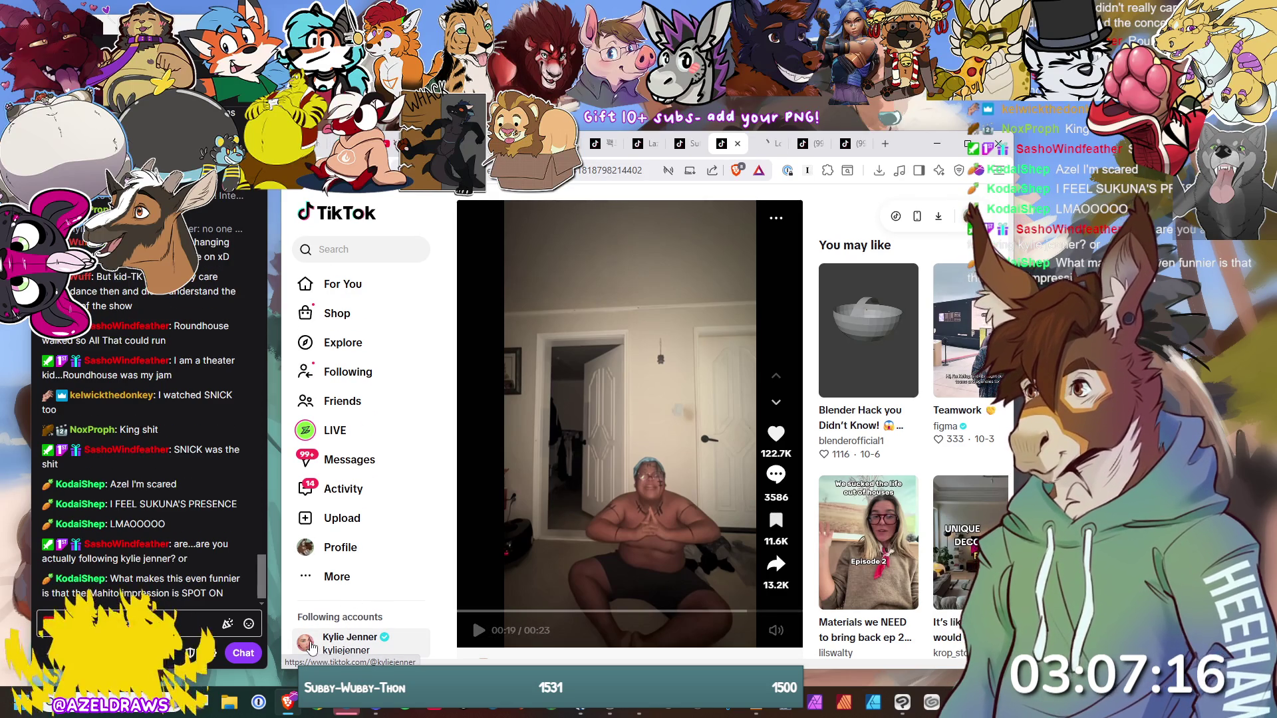
- Unfollow and block the celebrity account in its profile tab, then close that tab
left_click(769, 157)
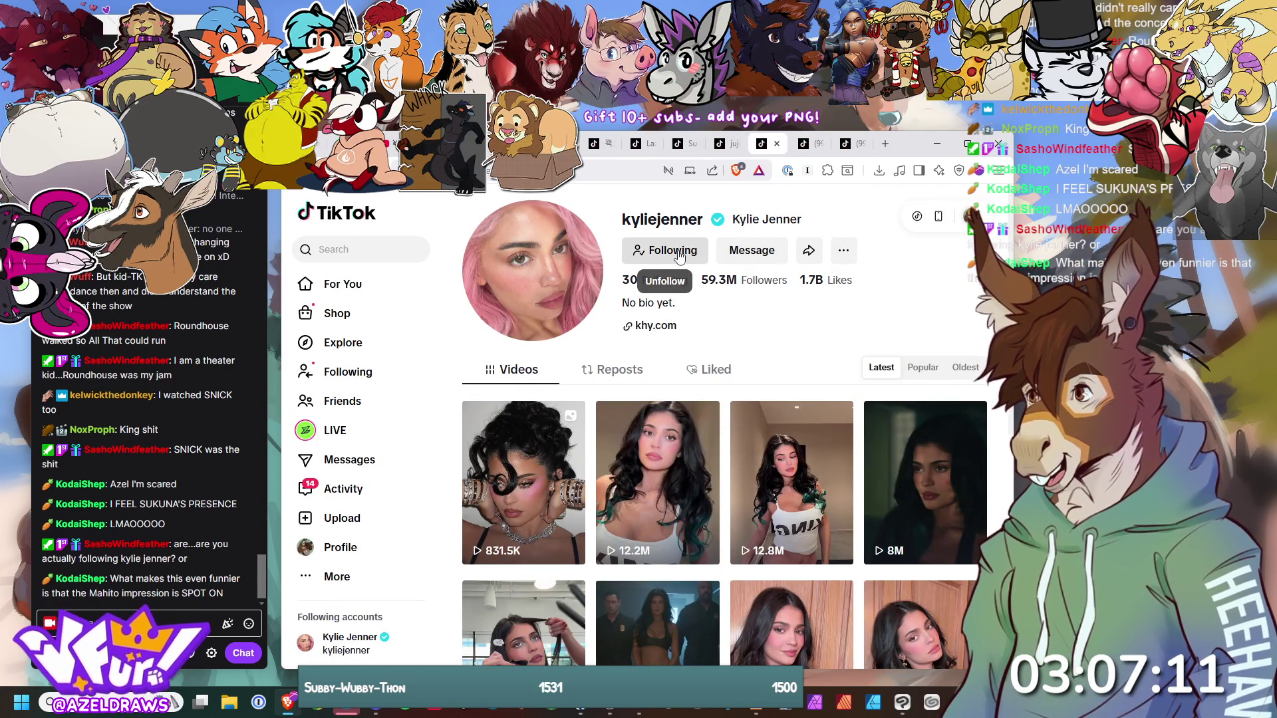
left_click(678, 257)
mouse_move(832, 258)
left_click(815, 327)
left_click(713, 525)
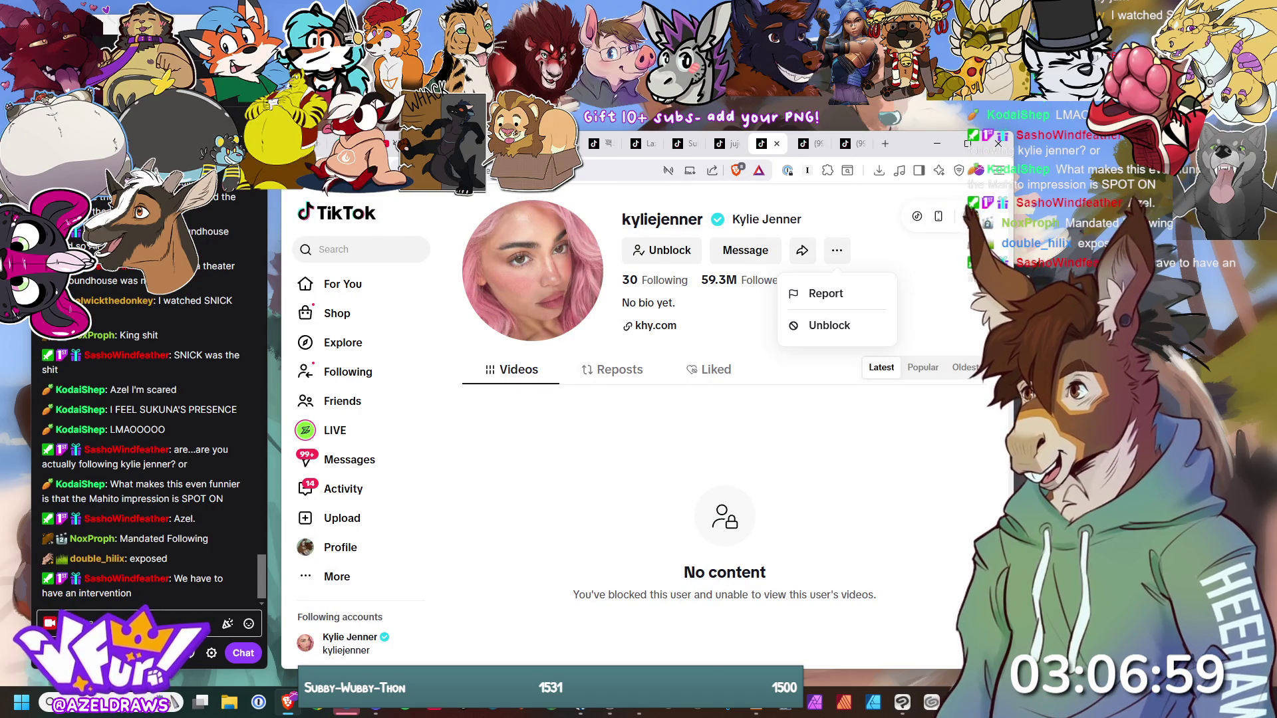
left_click(777, 144)
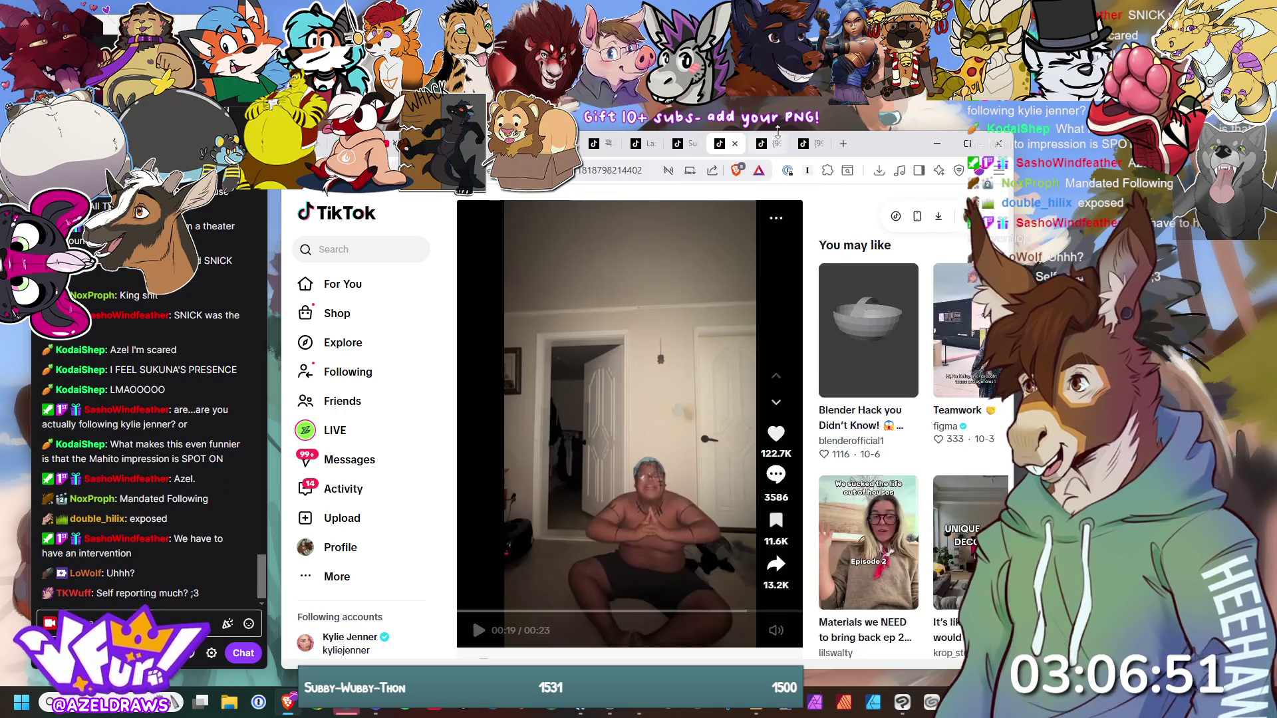
- In the next TikTok video tab, unmute the video and restart it from the beginning
left_click(770, 152)
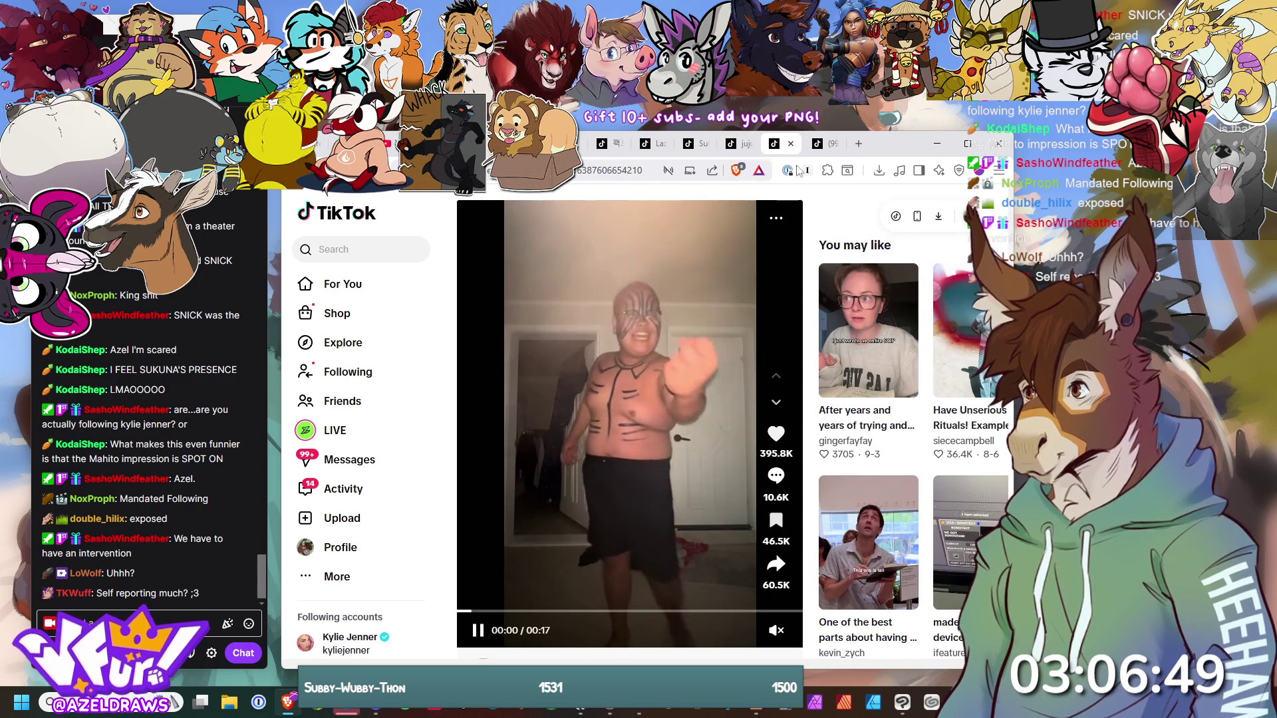
right_click(797, 152)
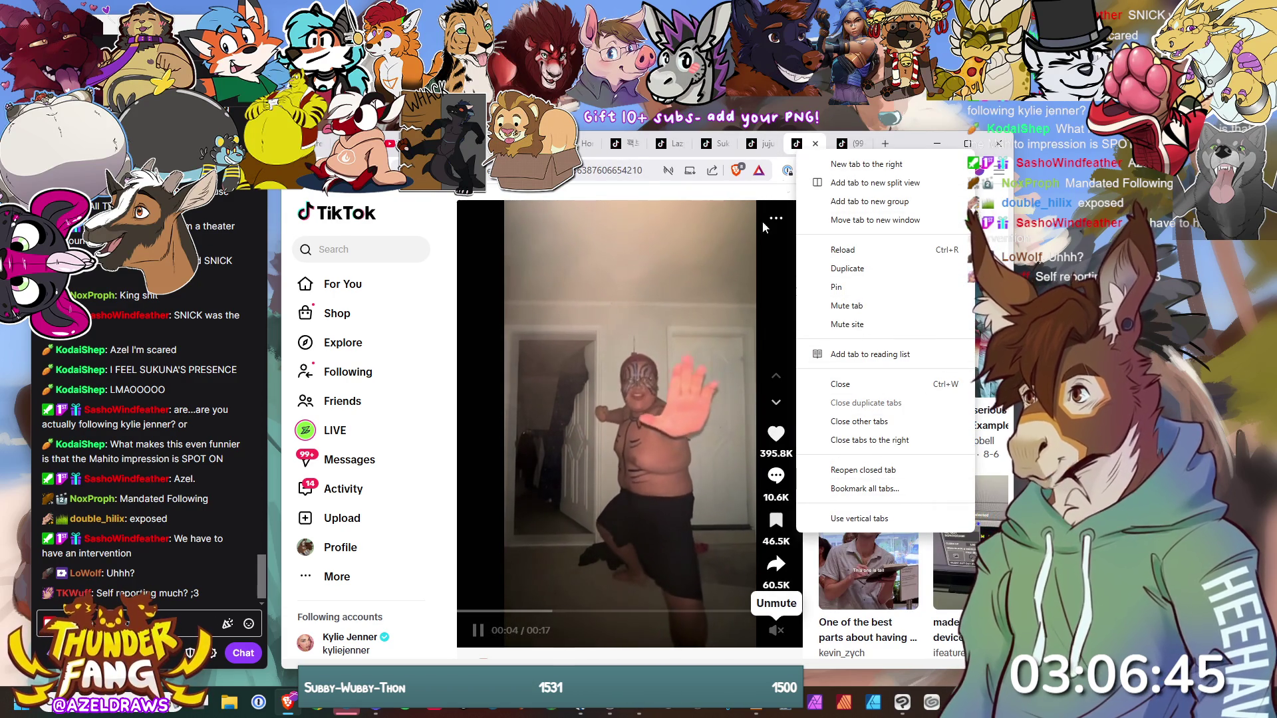
left_click(777, 630)
left_click_drag(604, 612, 444, 614)
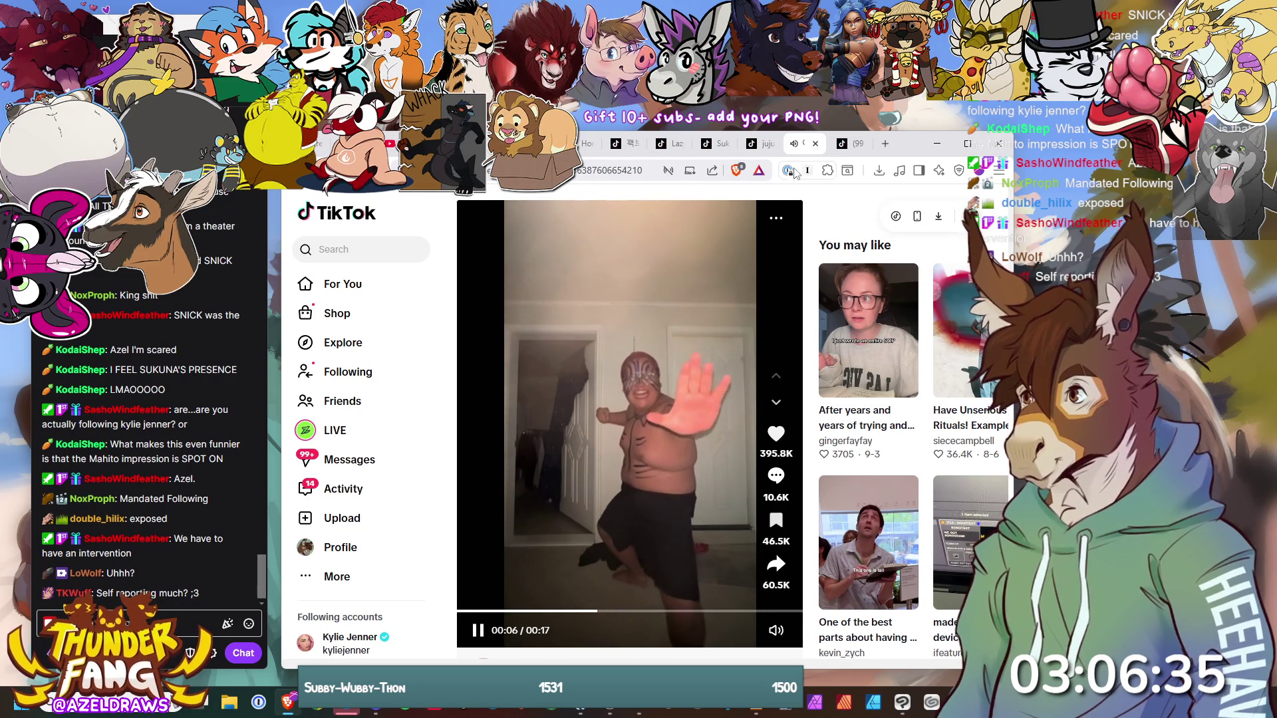
- Skip to the next costume video and open its creator's profile
key("Down")
mouse_move(779, 634)
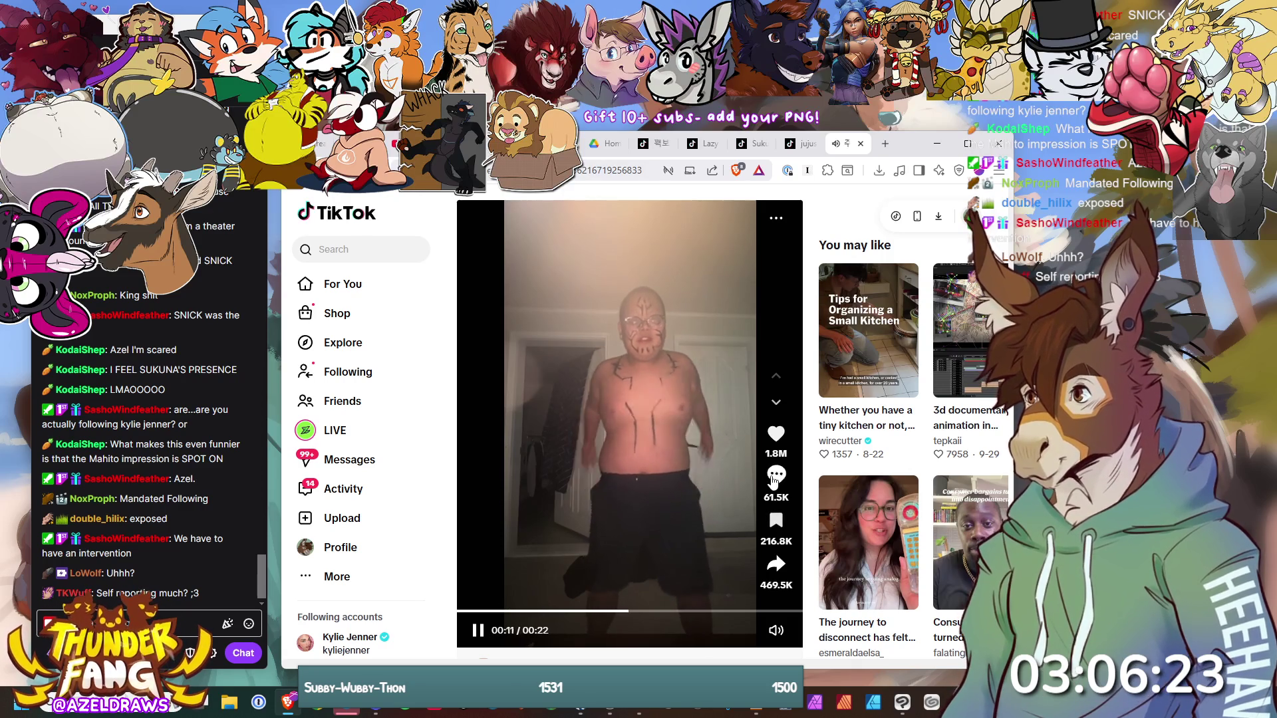
scroll(612, 423, "down", 5)
left_click(488, 205)
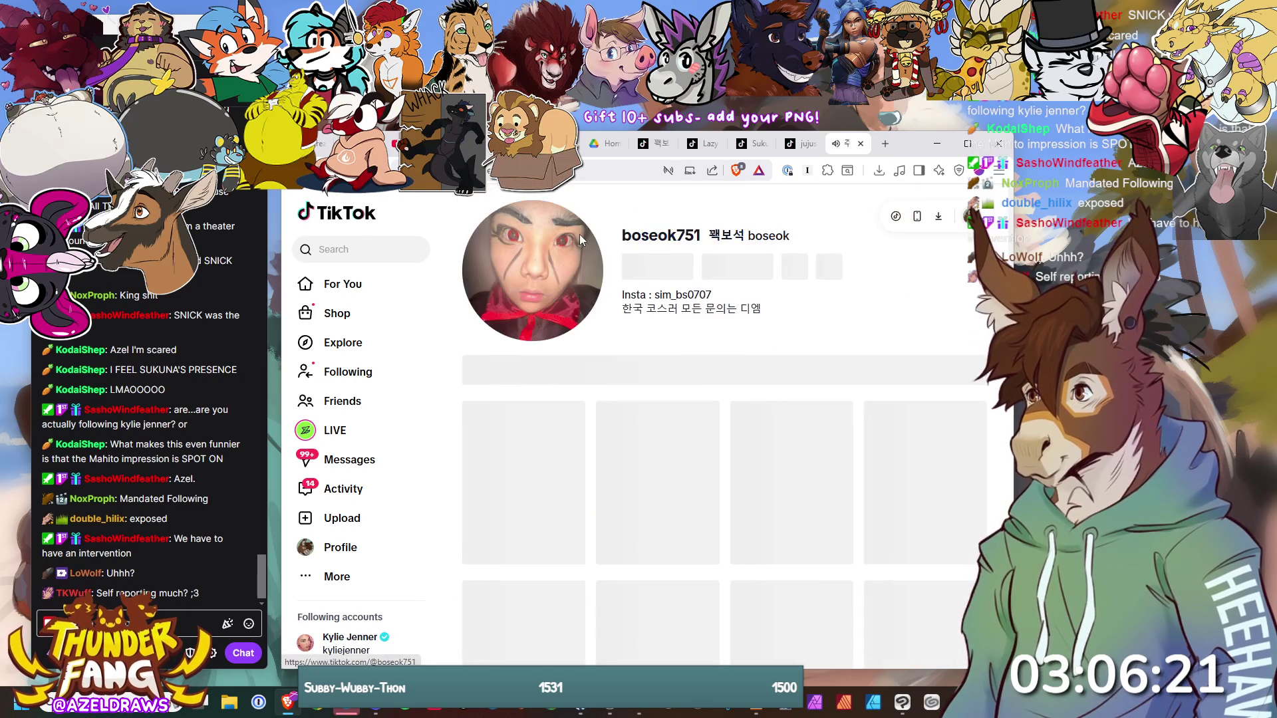
- Scroll the cosplayer's video grid and open the 7.2M-view green Plants vs Zombies costume video
scroll(807, 334, "down", 10)
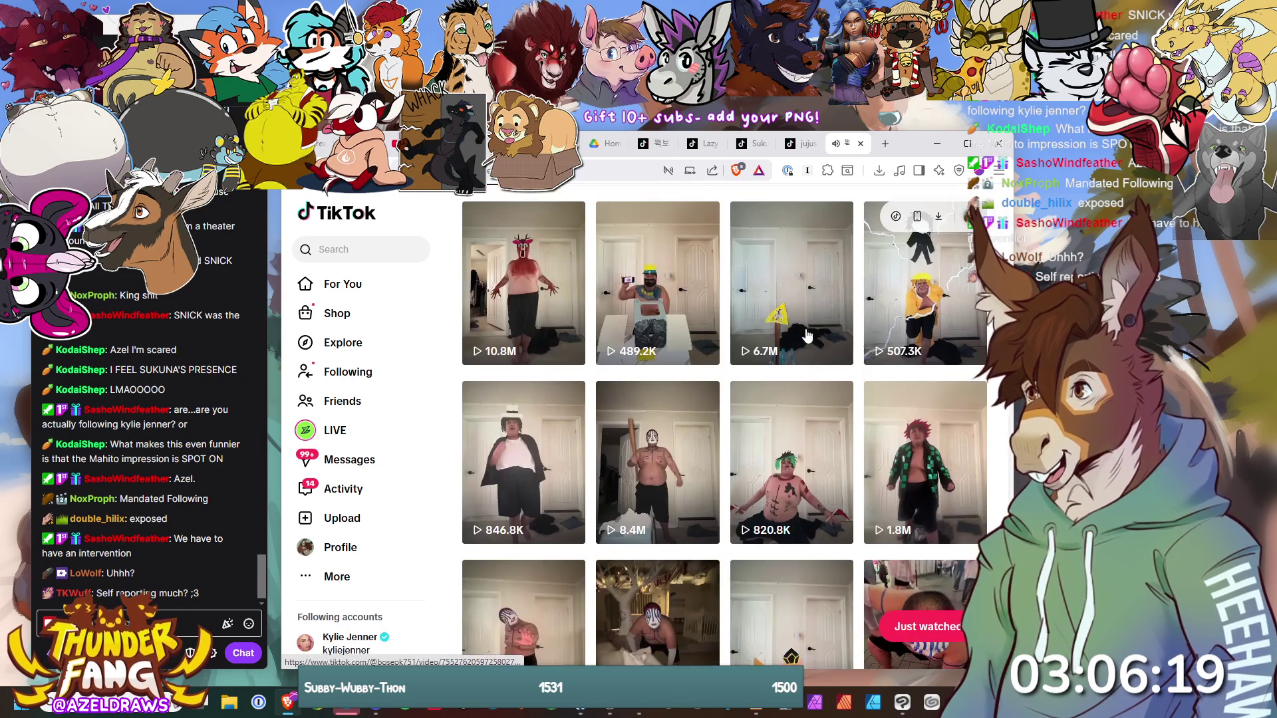
scroll(806, 334, "down", 2)
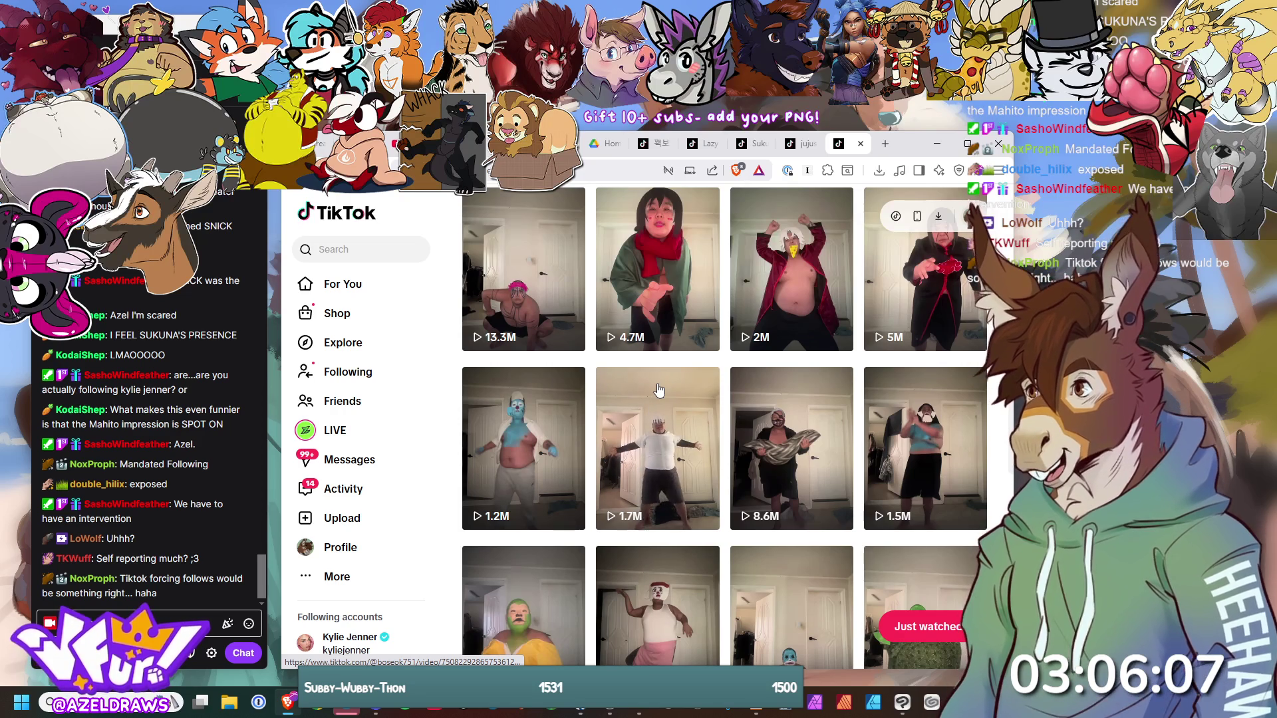
scroll(703, 368, "down", 2)
scroll(797, 324, "down", 2)
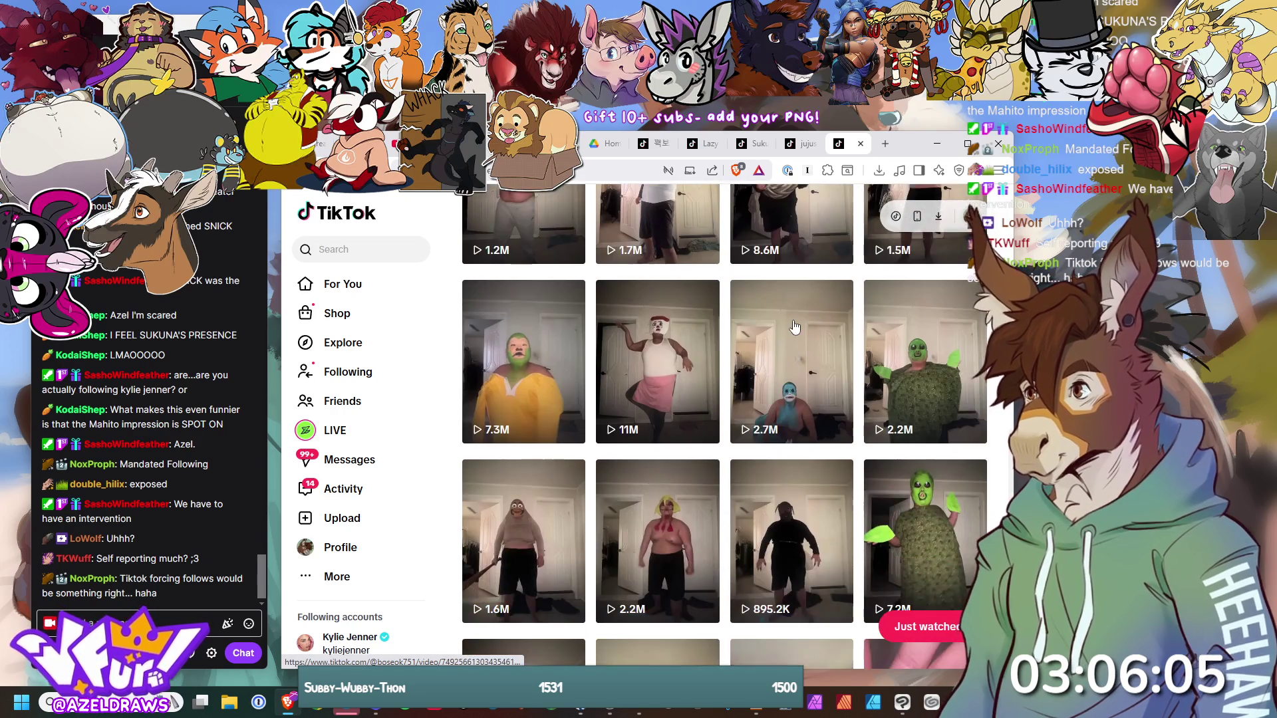
scroll(797, 324, "down", 2)
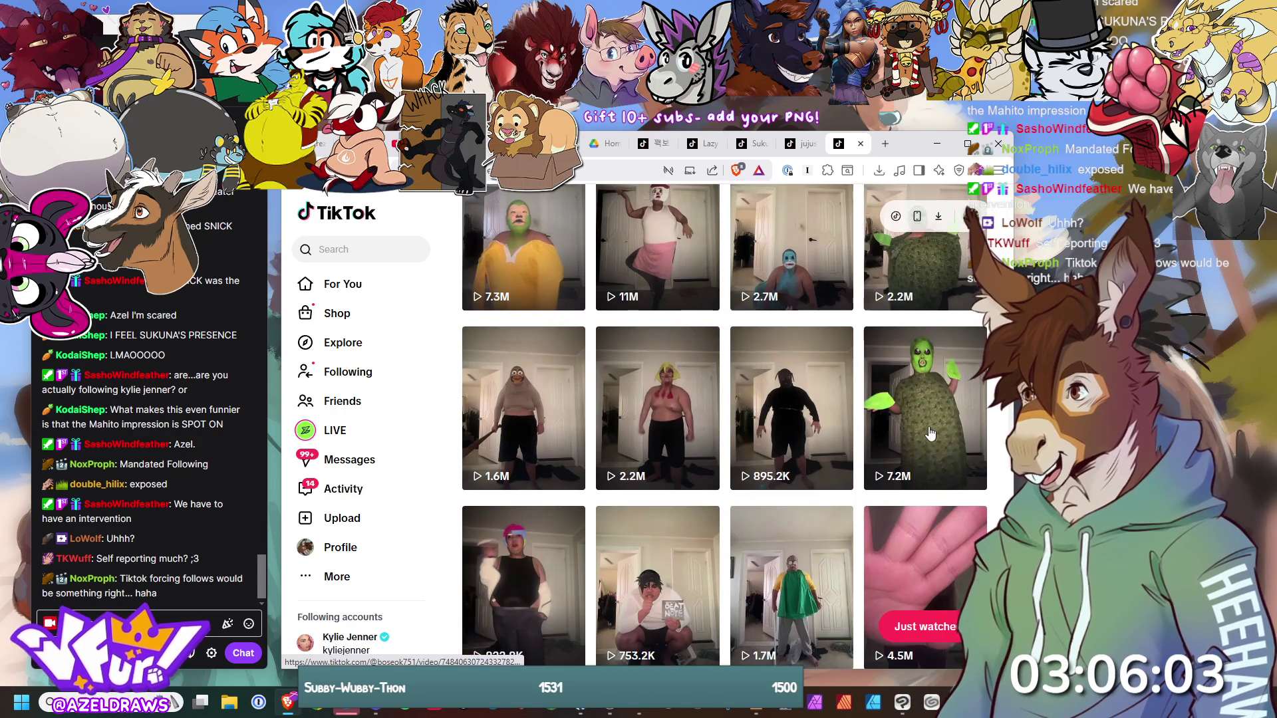
left_click(930, 434)
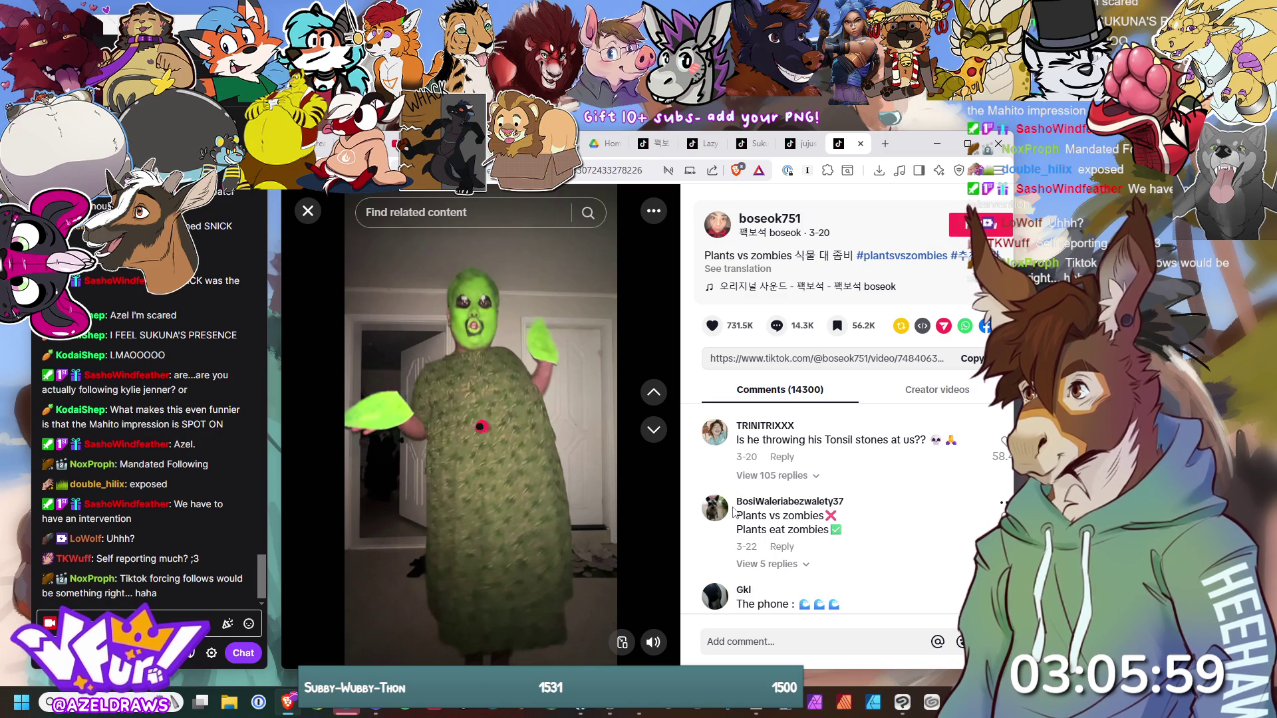
mouse_move(738, 504)
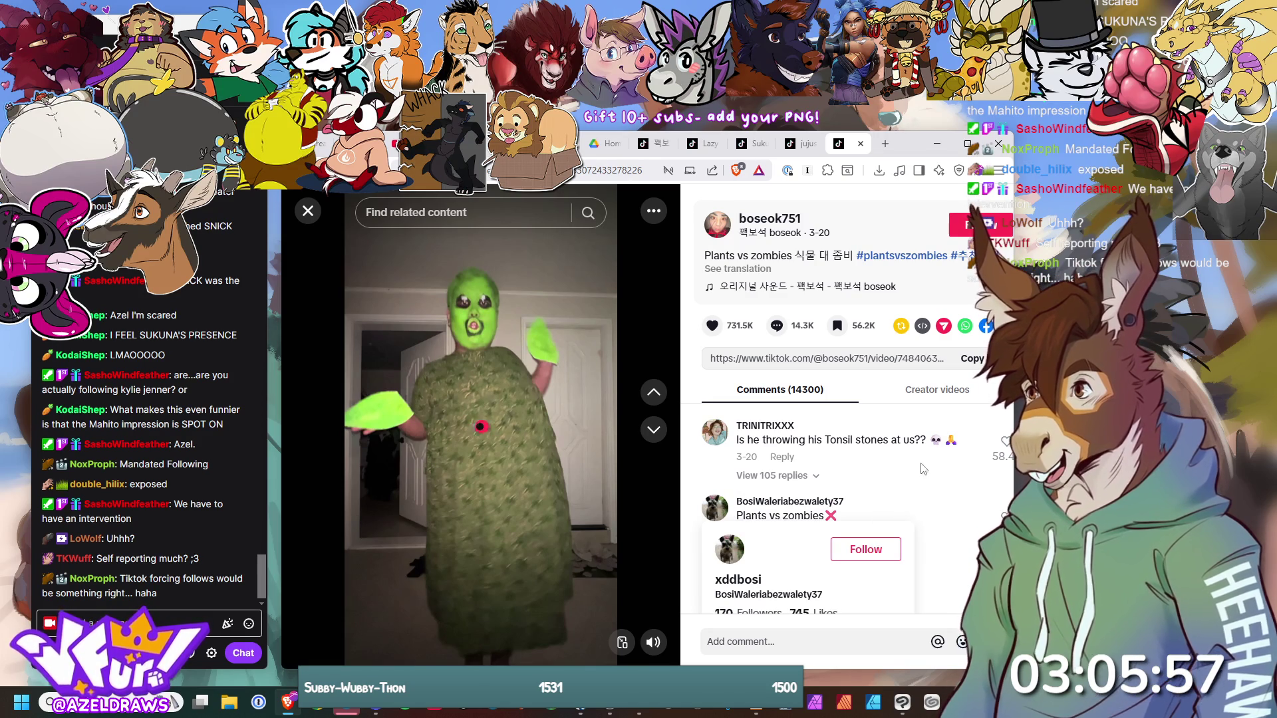
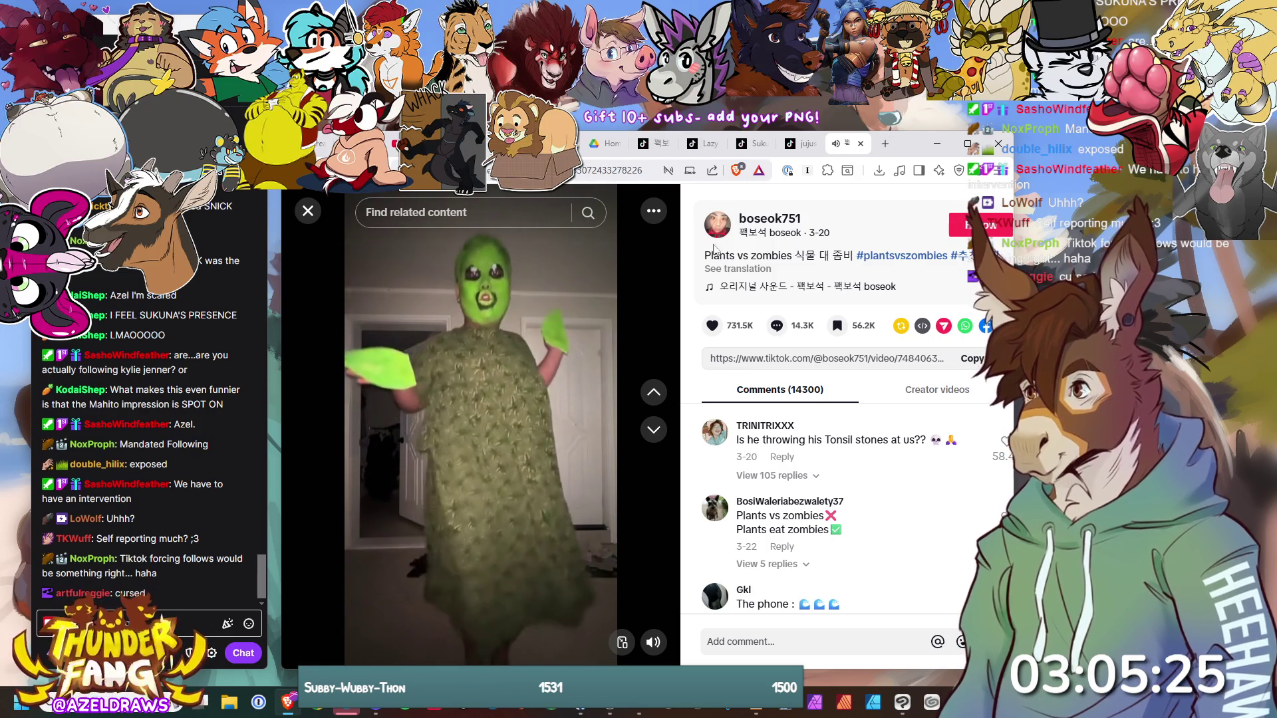
- Go to the video creator's TikTok profile and browse down through their uploaded video grid
left_click(765, 221)
scroll(797, 373, "down", 10)
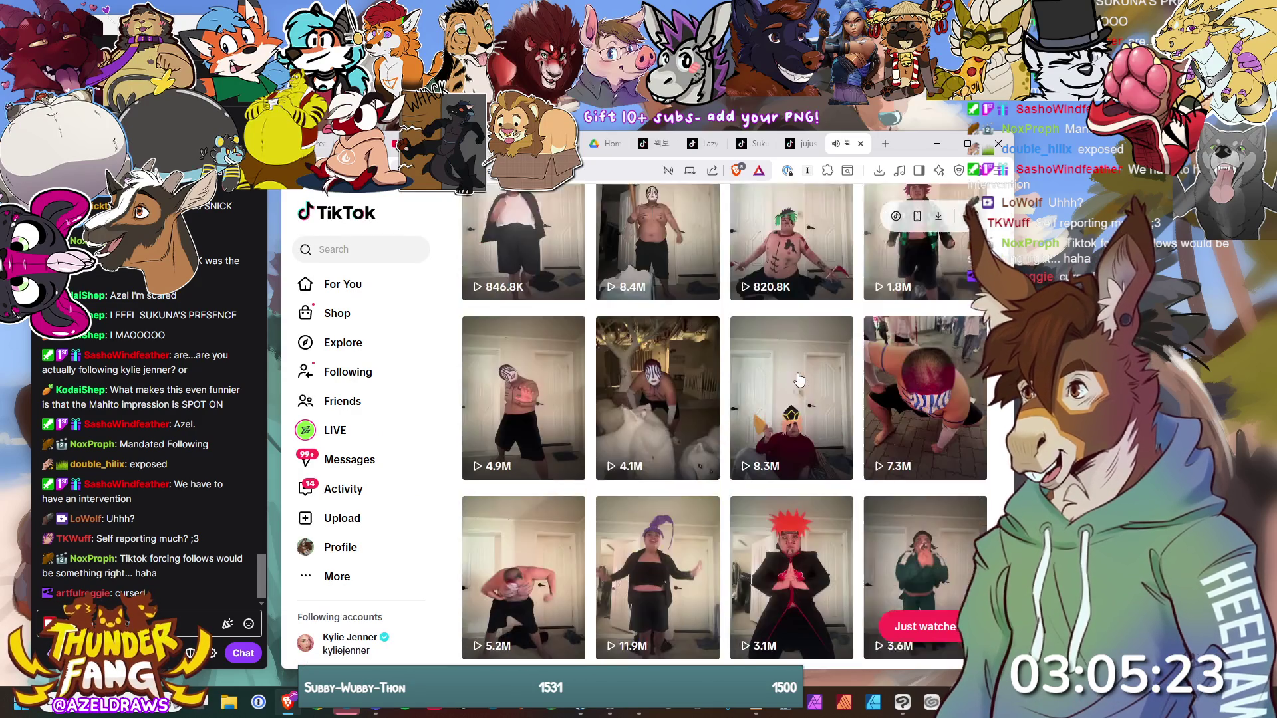
scroll(800, 372, "down", 5)
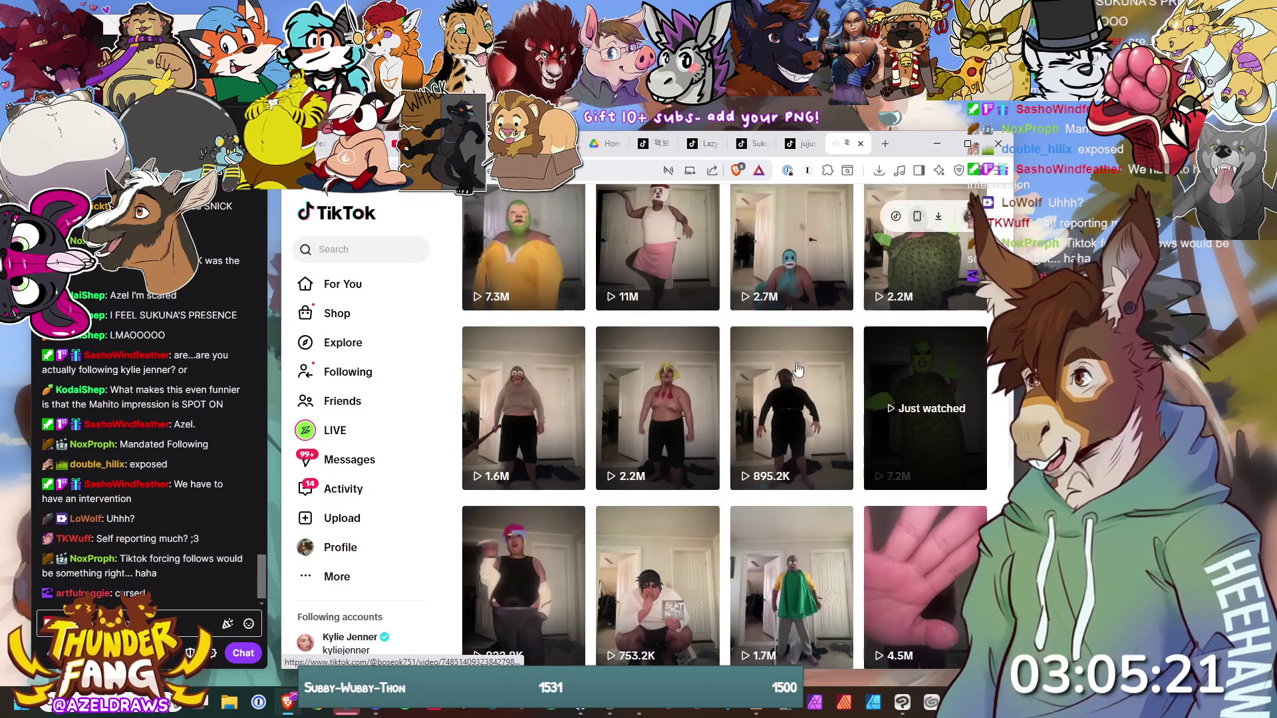
scroll(805, 369, "down", 1)
scroll(806, 368, "down", 4)
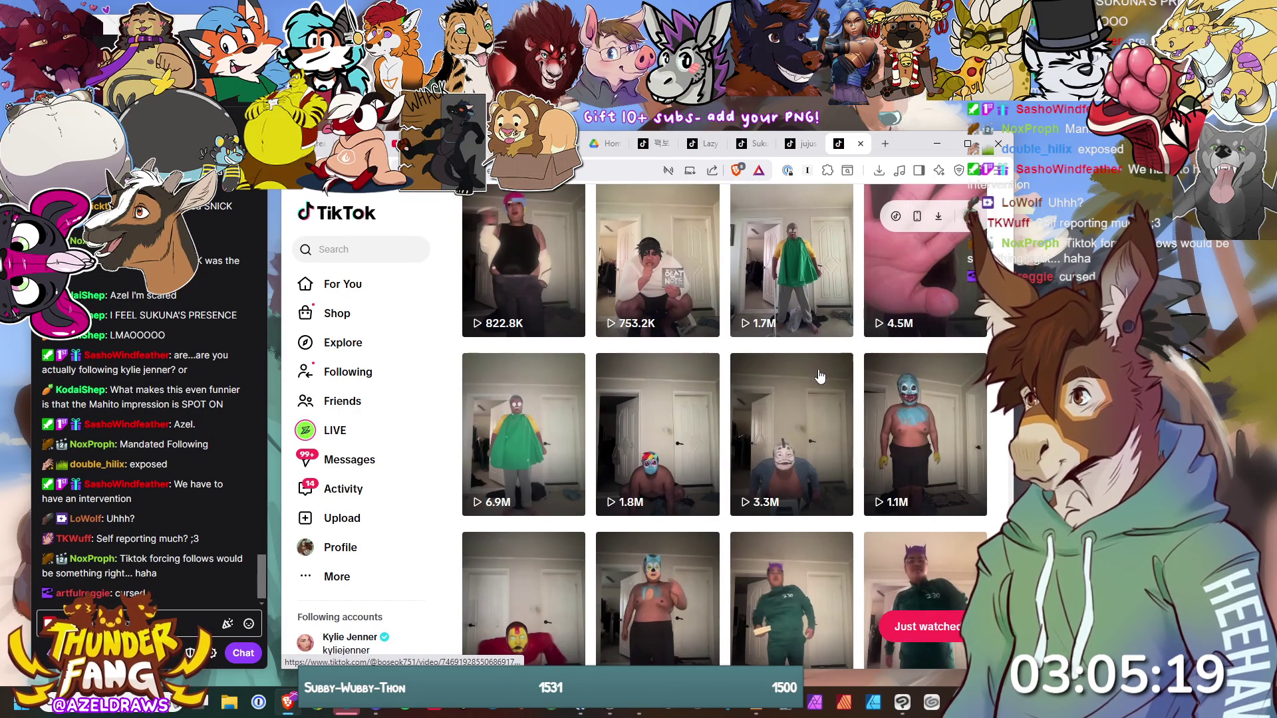
scroll(861, 342, "down", 10)
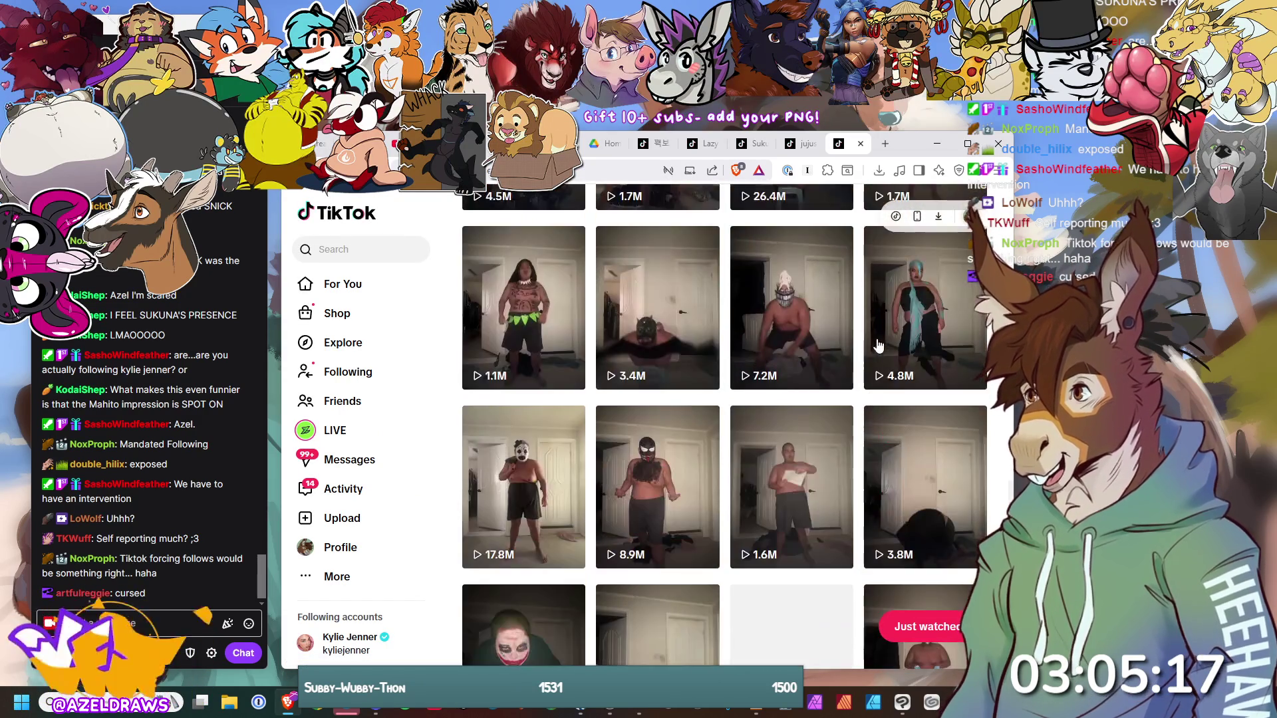
scroll(875, 338, "up", 4)
scroll(834, 402, "down", 4)
scroll(834, 401, "down", 3)
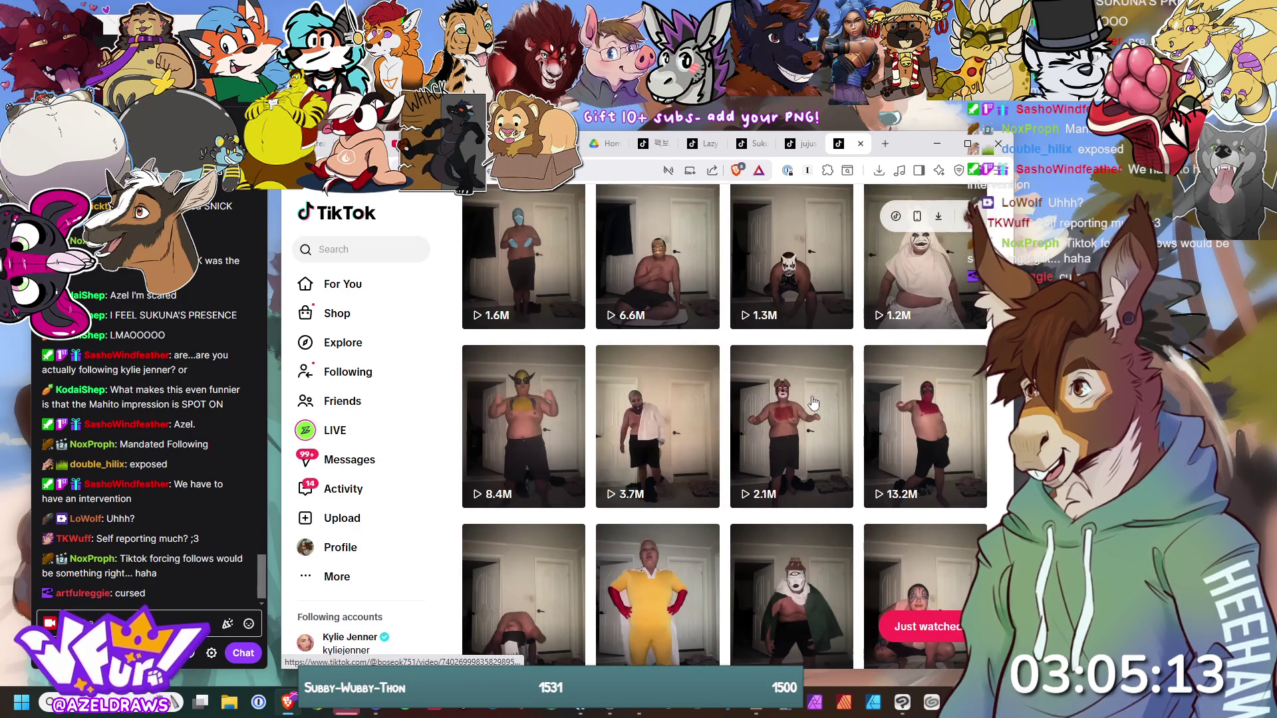
scroll(809, 402, "down", 7)
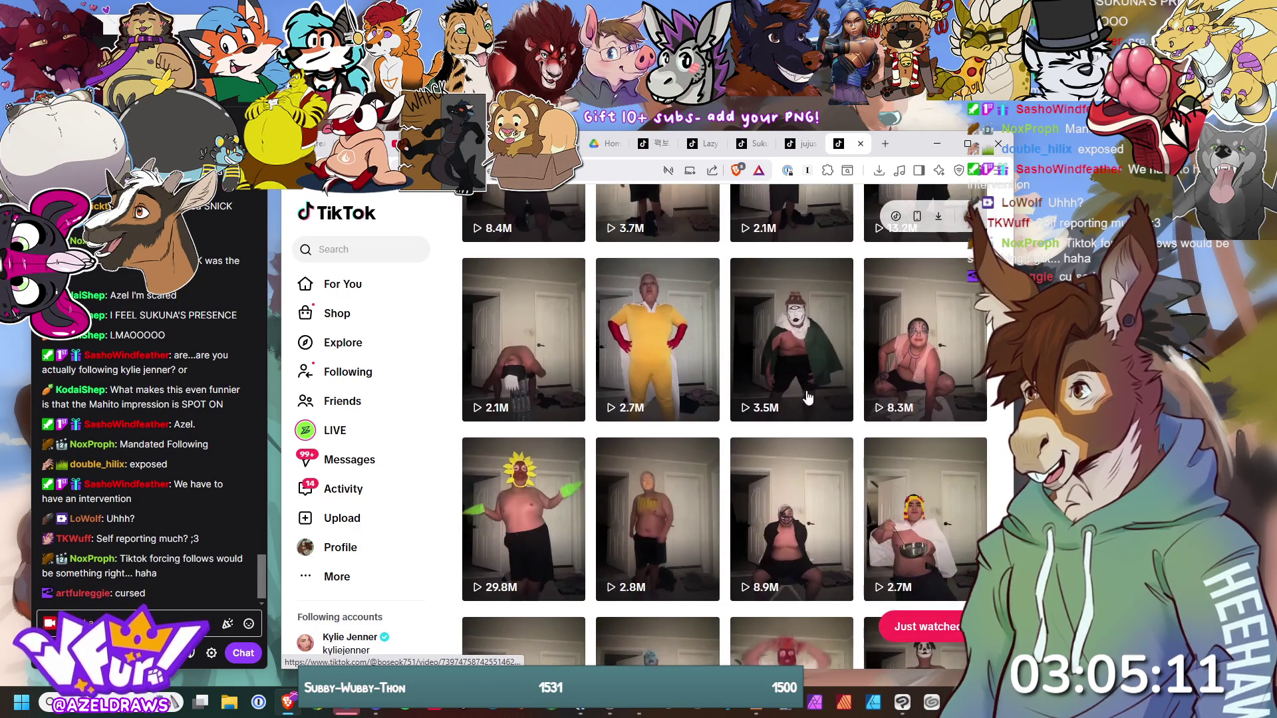
scroll(810, 399, "down", 3)
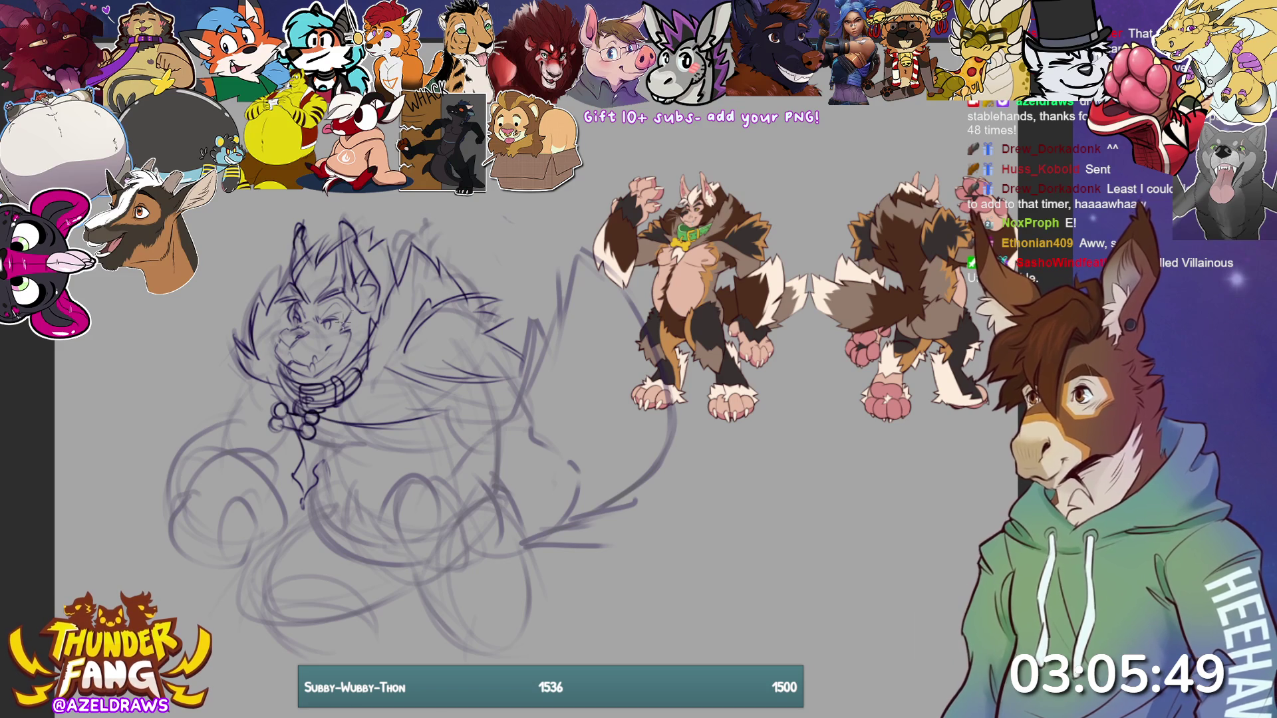
- Lasso the muzzle and scale it down slightly
mouse_move(309, 321)
left_mouse_down()
mouse_move(284, 325)
mouse_move(272, 351)
mouse_move(322, 373)
mouse_move(345, 349)
mouse_move(312, 326)
left_mouse_up()
key("ctrl+t")
left_click_drag(342, 380, 338, 375)
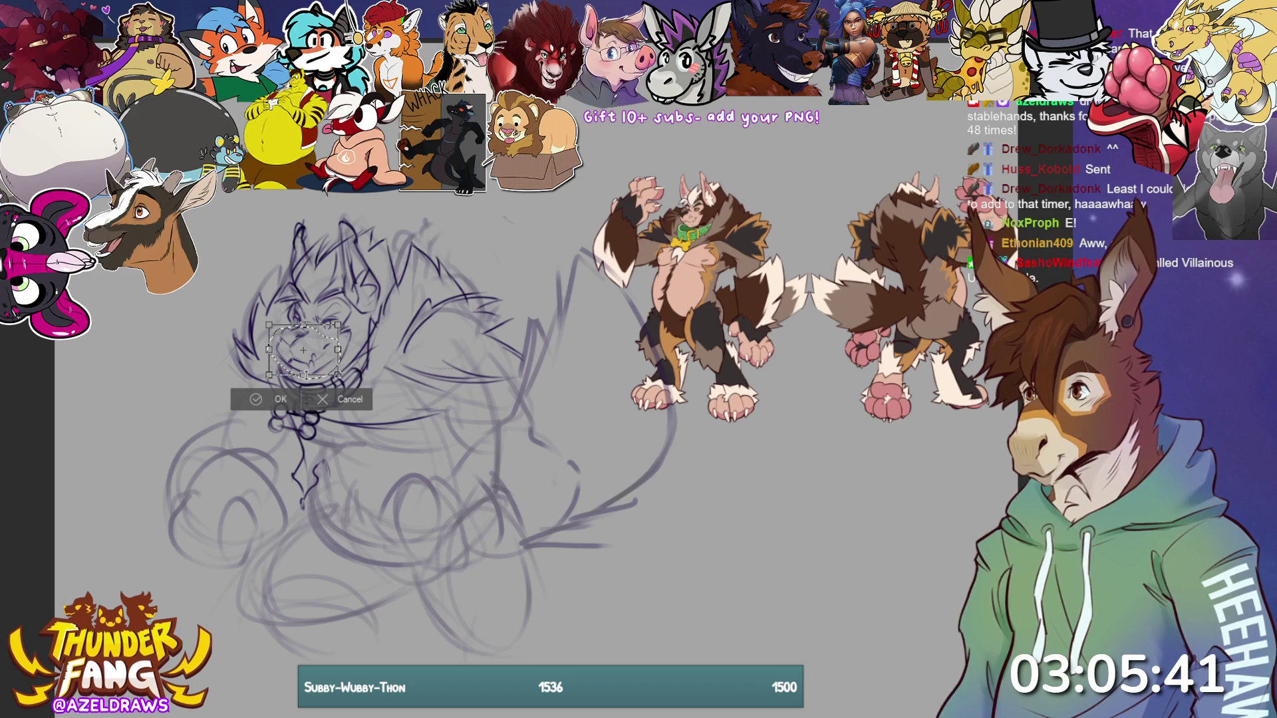
left_click(261, 401)
- Select the collar and bells and stretch them into a reshaped collar
left_click(173, 397)
mouse_move(373, 333)
left_mouse_down()
mouse_move(329, 373)
mouse_move(274, 363)
mouse_move(291, 399)
mouse_move(274, 397)
mouse_move(276, 431)
mouse_move(326, 441)
mouse_move(334, 407)
mouse_move(374, 375)
mouse_move(377, 341)
mouse_move(360, 337)
left_mouse_up()
key("ctrl+t")
left_click_drag(249, 438, 271, 460)
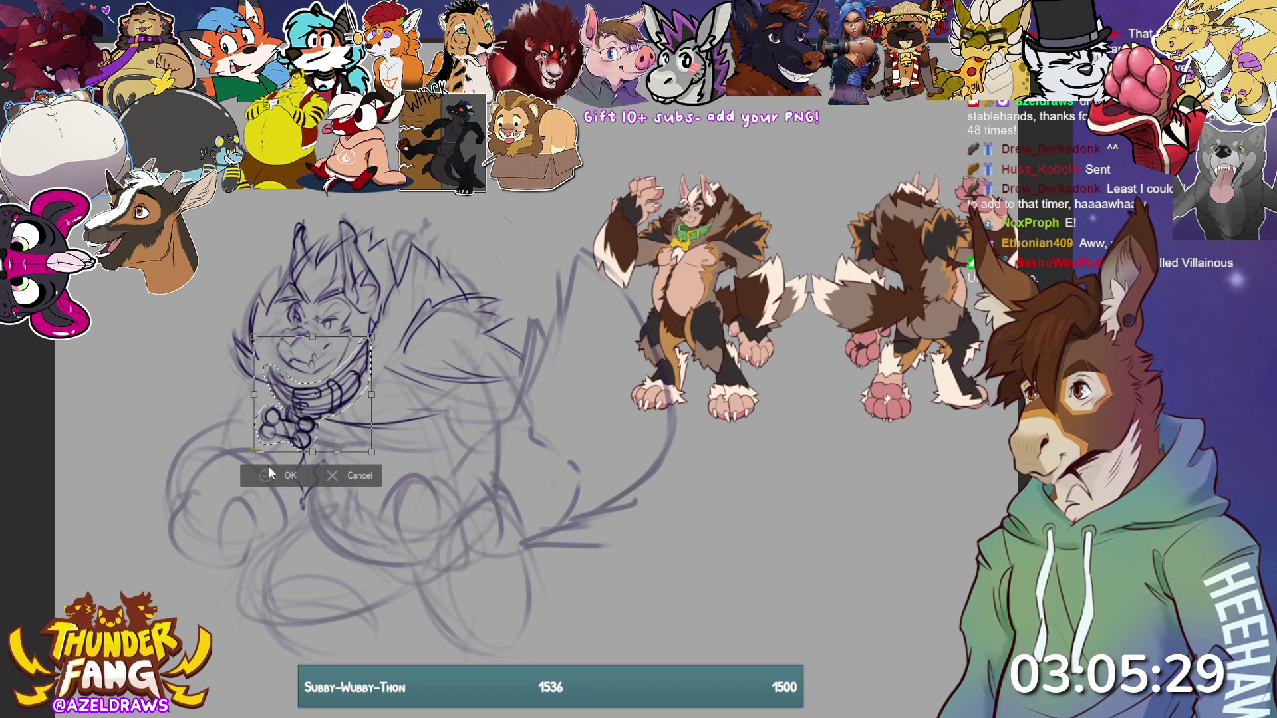
left_click(287, 475)
key("ctrl+d")
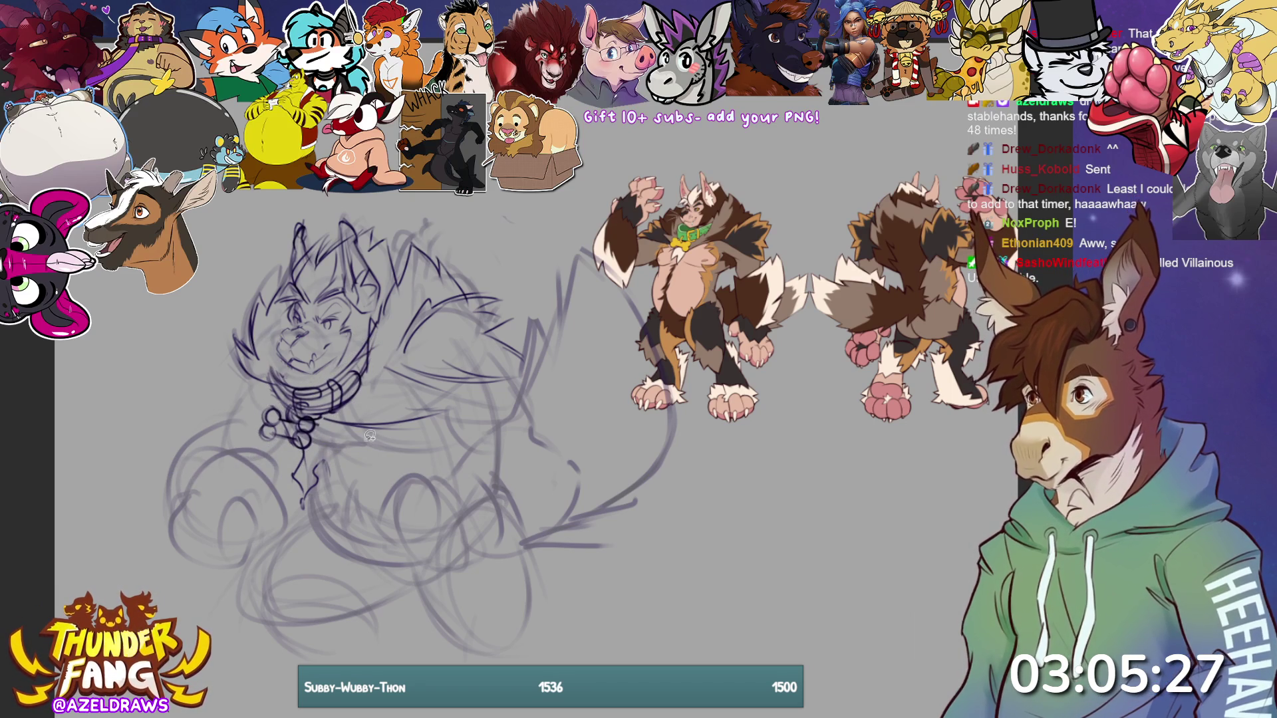
- Move the collar bells down and to the right, tilting them slightly
mouse_move(287, 411)
left_mouse_down()
mouse_move(254, 432)
mouse_move(292, 449)
mouse_move(322, 431)
mouse_move(314, 407)
left_mouse_up()
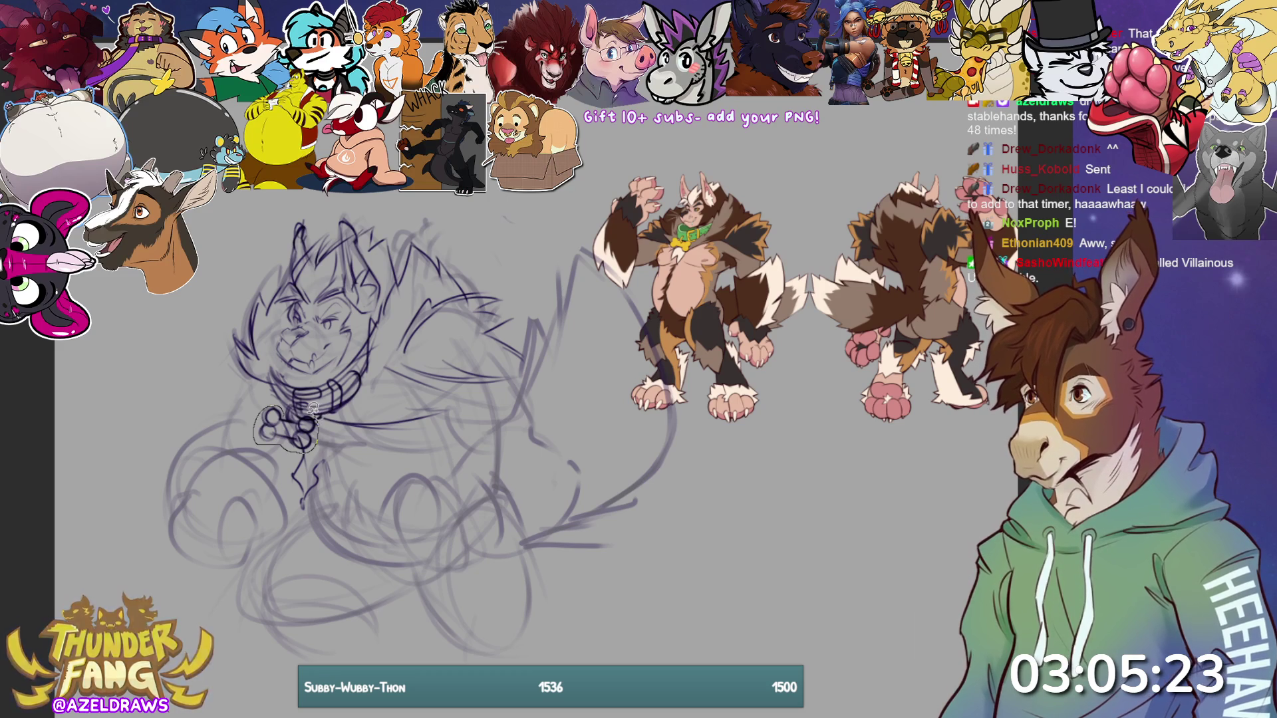
key("ctrl+t")
left_click_drag(291, 483, 297, 492)
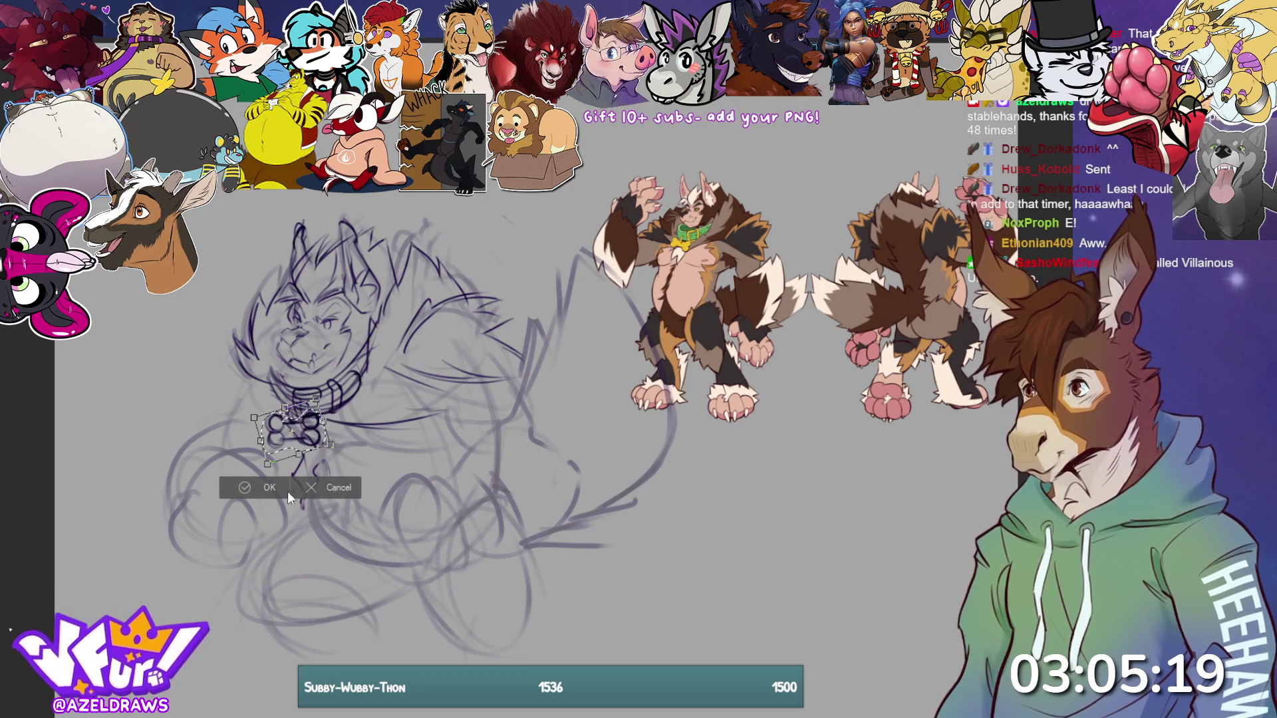
left_click(244, 488)
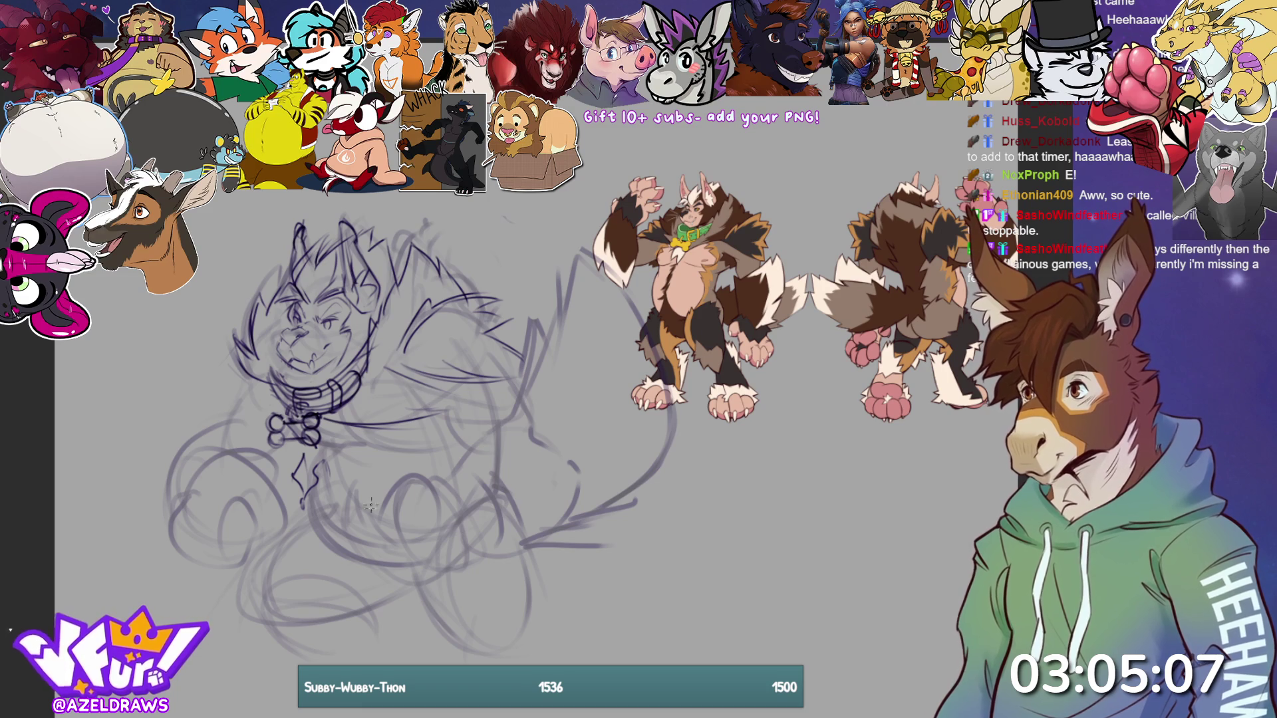
- Ink darker chest and collar linework below the collar, redoing strokes until they sit right
left_click_drag(296, 455, 293, 446)
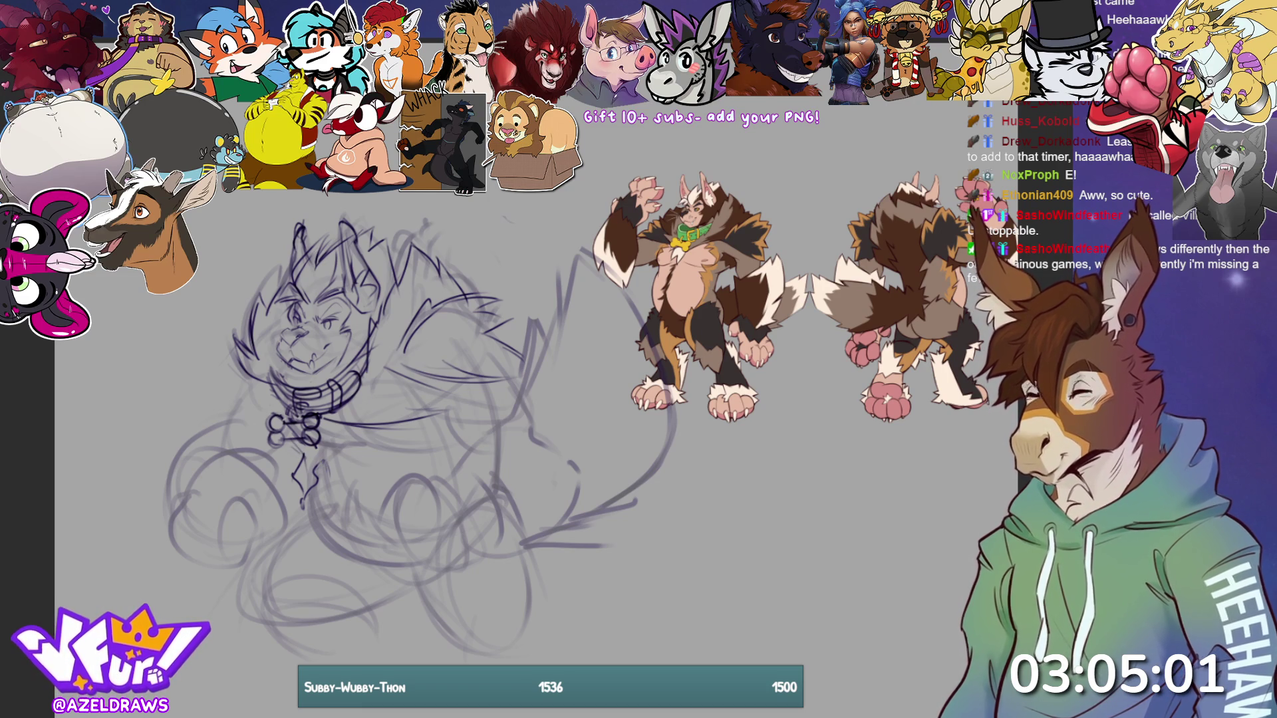
mouse_move(320, 455)
left_mouse_down()
mouse_move(341, 484)
mouse_move(347, 460)
mouse_move(382, 438)
left_mouse_up()
mouse_move(313, 419)
left_mouse_down()
mouse_move(399, 442)
mouse_move(327, 444)
mouse_move(456, 414)
mouse_move(442, 411)
left_mouse_up()
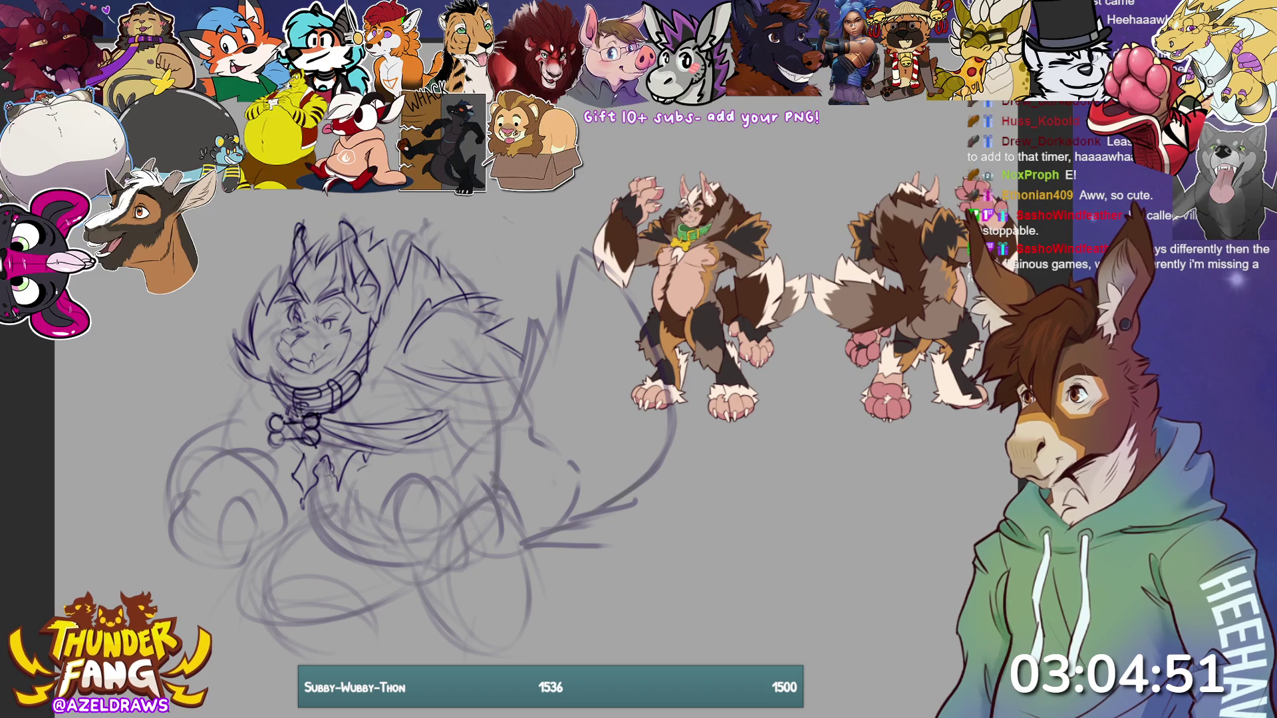
left_click_drag(331, 465, 349, 452)
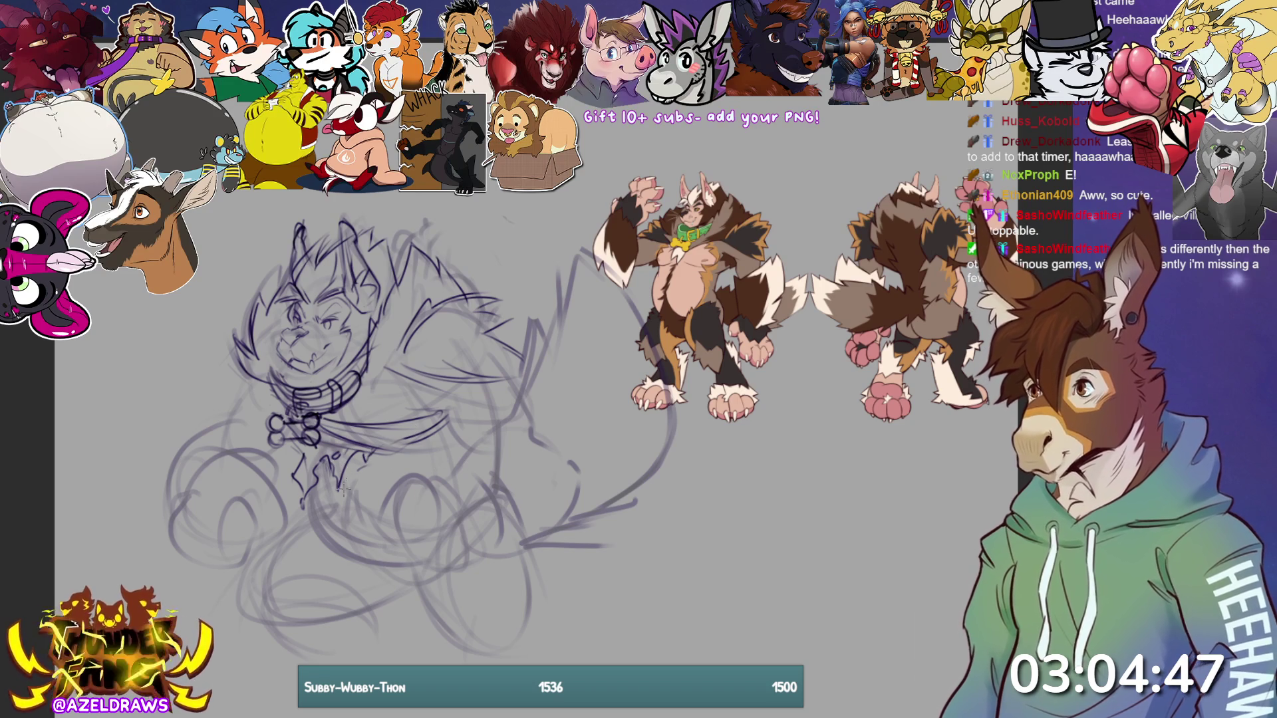
mouse_move(323, 474)
left_mouse_down()
mouse_move(336, 492)
mouse_move(436, 459)
mouse_move(455, 438)
mouse_move(444, 465)
left_mouse_up()
key("ctrl+z")
mouse_move(313, 479)
left_mouse_down()
mouse_move(372, 483)
mouse_move(459, 440)
left_mouse_up()
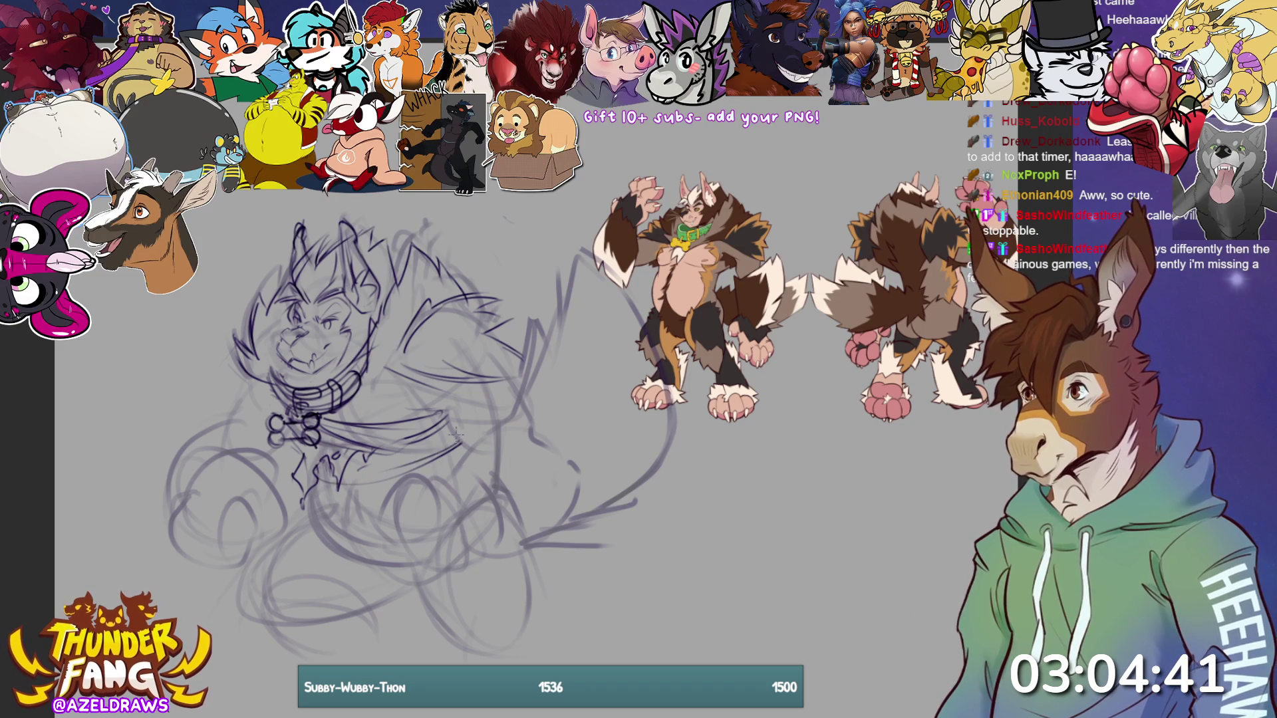
key("ctrl+z")
left_click_drag(346, 478, 442, 471)
left_click_drag(343, 483, 422, 464)
mouse_move(342, 473)
left_mouse_down()
mouse_move(333, 505)
mouse_move(303, 521)
left_mouse_up()
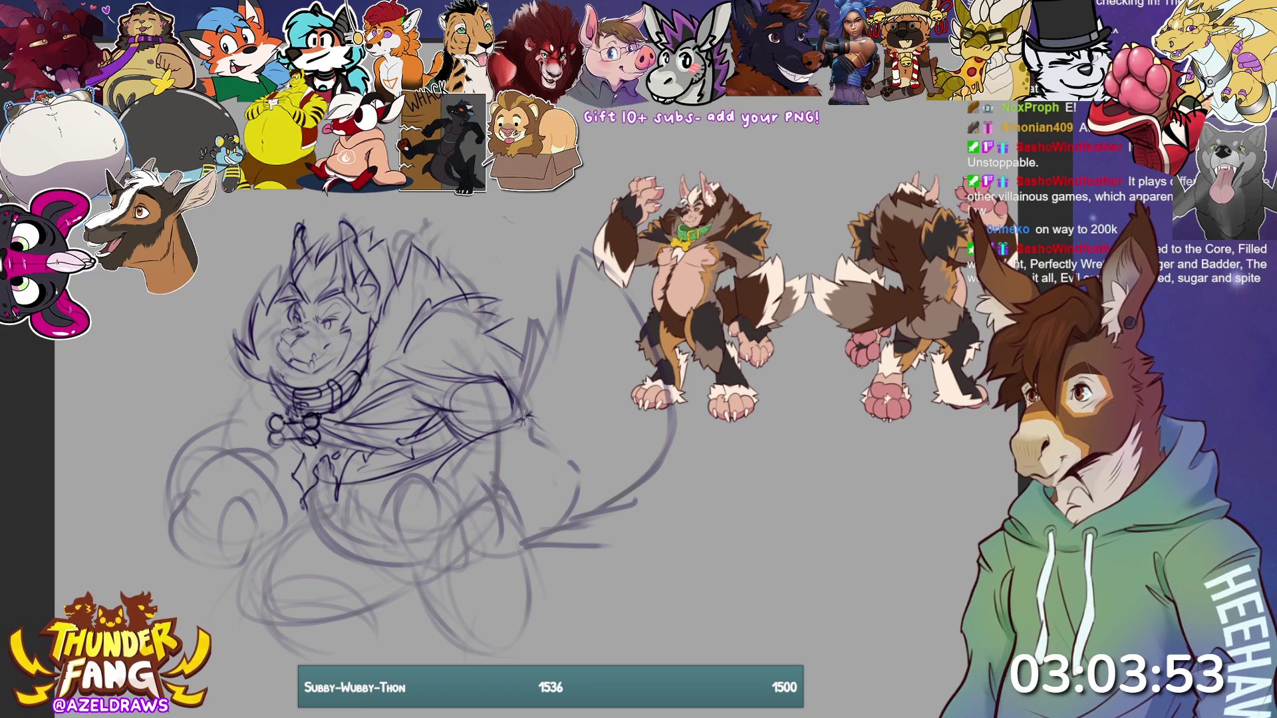
- Draw oval toe outlines on the front paws and lasso one toe
mouse_move(555, 393)
left_mouse_down()
mouse_move(560, 465)
mouse_move(585, 469)
mouse_move(576, 417)
mouse_move(565, 512)
mouse_move(532, 535)
left_mouse_up()
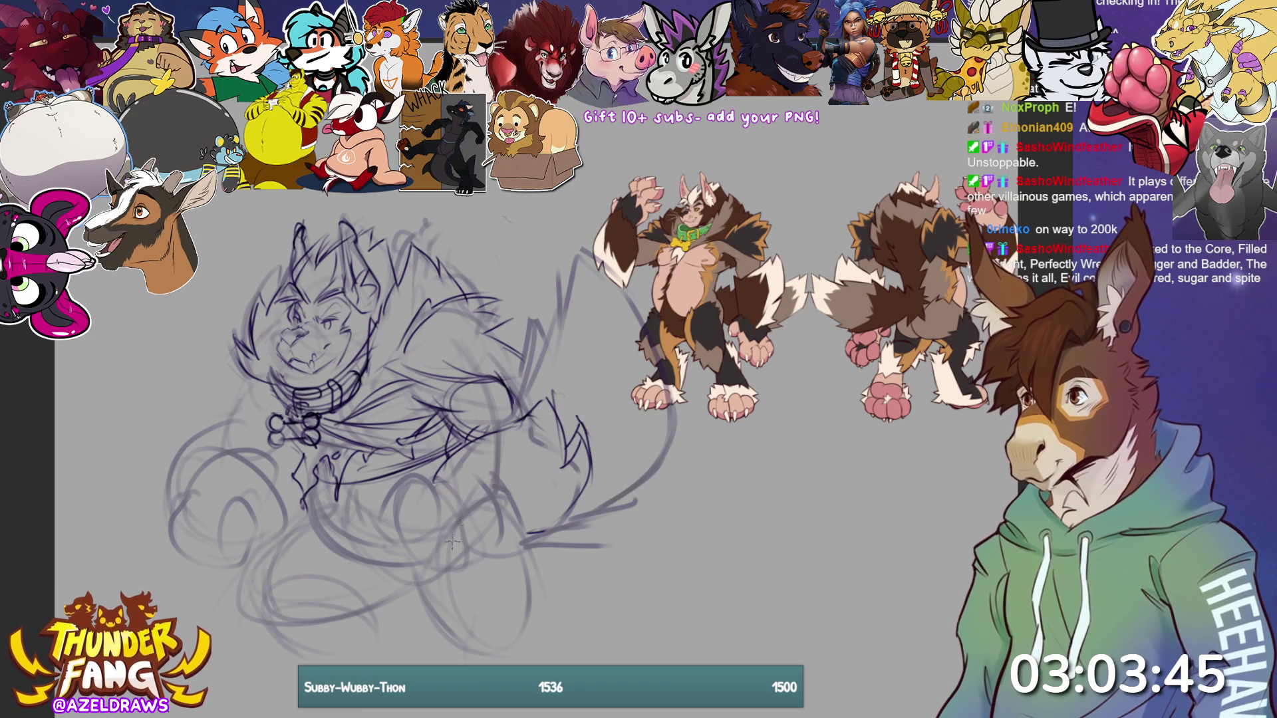
mouse_move(429, 503)
left_mouse_down()
mouse_move(422, 469)
mouse_move(424, 514)
mouse_move(432, 477)
mouse_move(445, 495)
mouse_move(429, 534)
left_mouse_up()
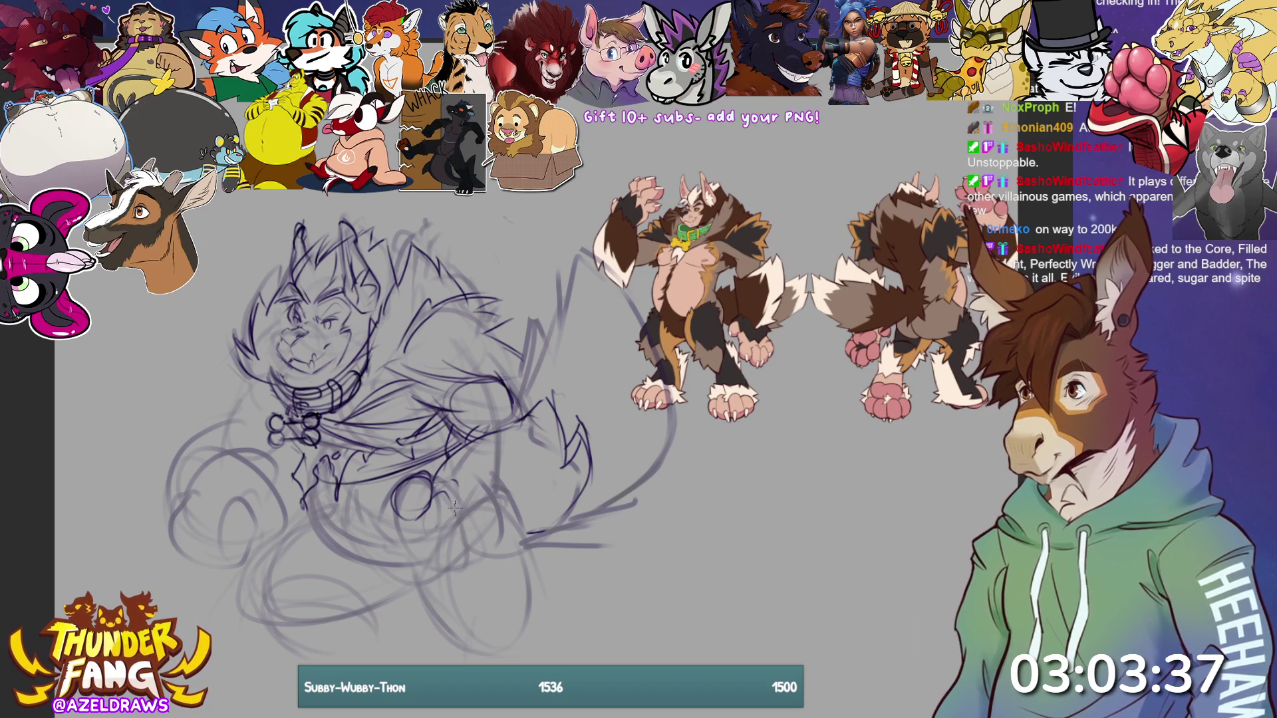
mouse_move(439, 536)
left_mouse_down()
mouse_move(401, 536)
mouse_move(407, 513)
mouse_move(389, 510)
mouse_move(376, 542)
mouse_move(393, 495)
mouse_move(366, 545)
mouse_move(425, 535)
mouse_move(453, 504)
mouse_move(442, 548)
mouse_move(452, 506)
mouse_move(449, 546)
mouse_move(468, 508)
mouse_move(452, 555)
mouse_move(466, 526)
mouse_move(442, 545)
left_mouse_up()
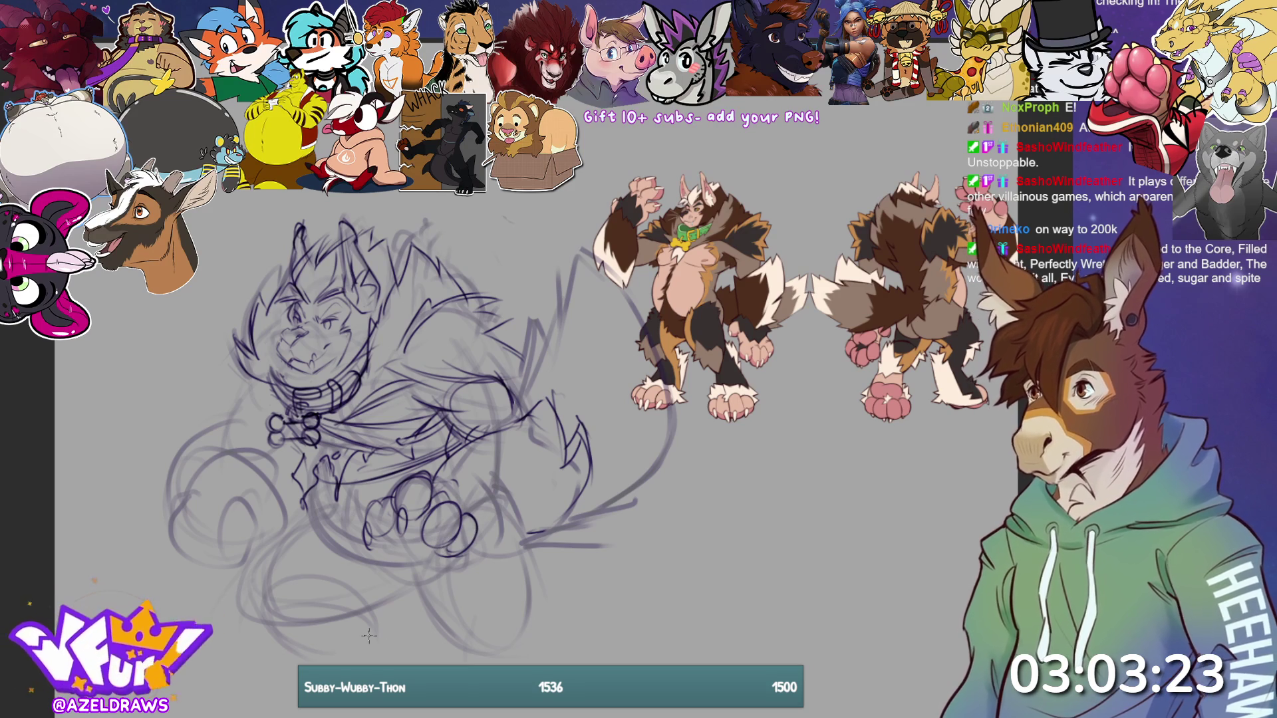
mouse_move(396, 493)
left_mouse_down()
mouse_move(367, 512)
mouse_move(373, 530)
left_mouse_up()
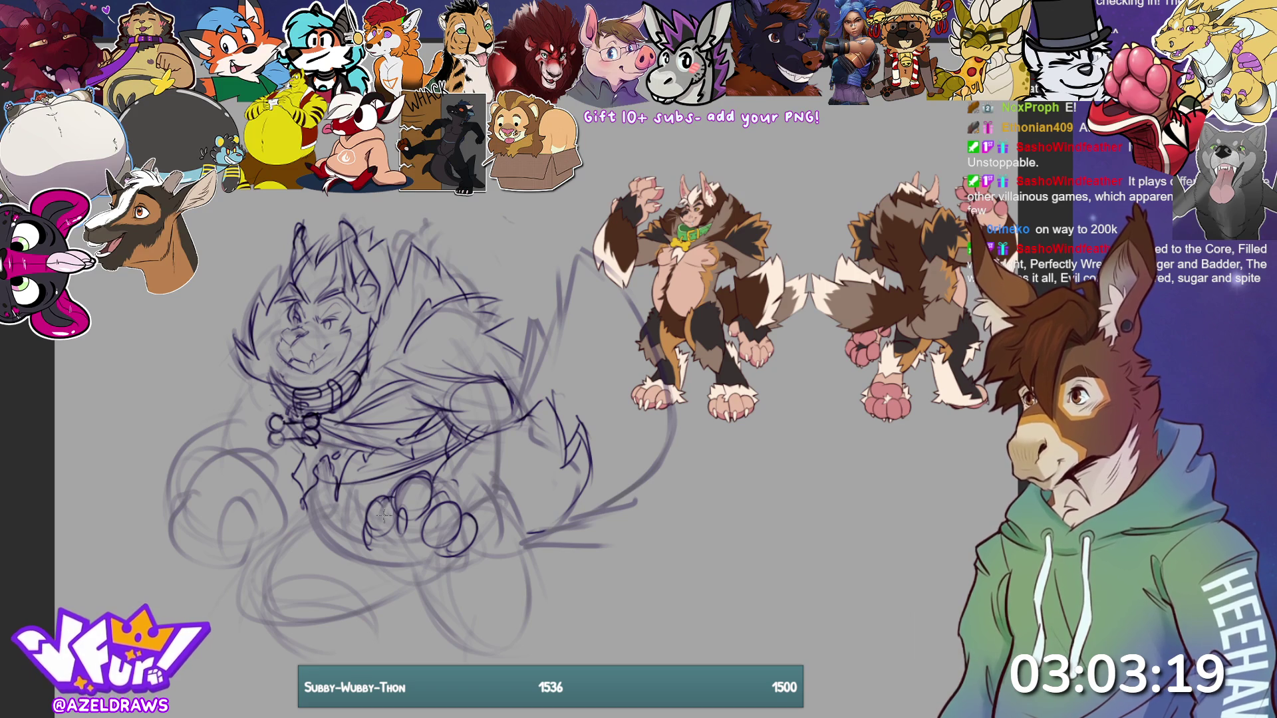
mouse_move(387, 485)
left_mouse_down()
mouse_move(365, 551)
mouse_move(394, 490)
left_mouse_up()
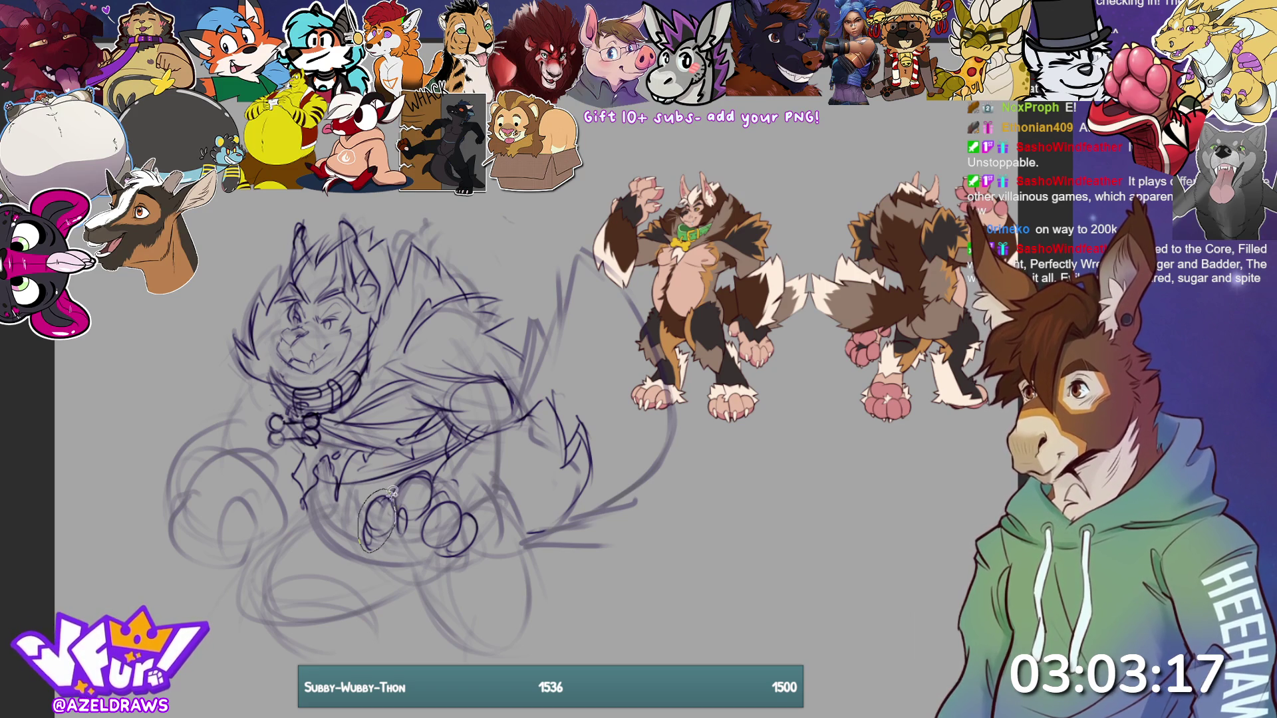
- Rotate and shift the lassoed toe into place, then deselect it
key("ctrl+t")
mouse_move(350, 553)
left_mouse_down()
mouse_move(344, 542)
mouse_move(383, 512)
mouse_move(377, 499)
mouse_move(384, 513)
left_mouse_up()
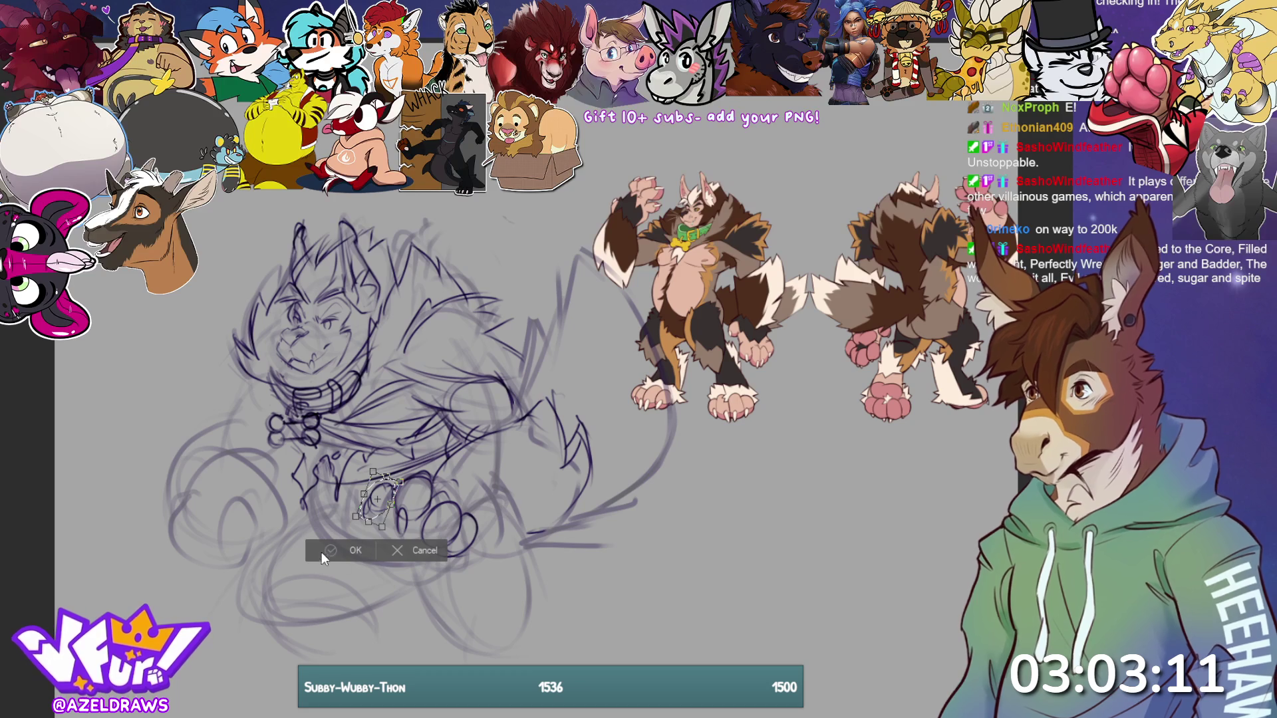
left_click(321, 550)
key("ctrl+d")
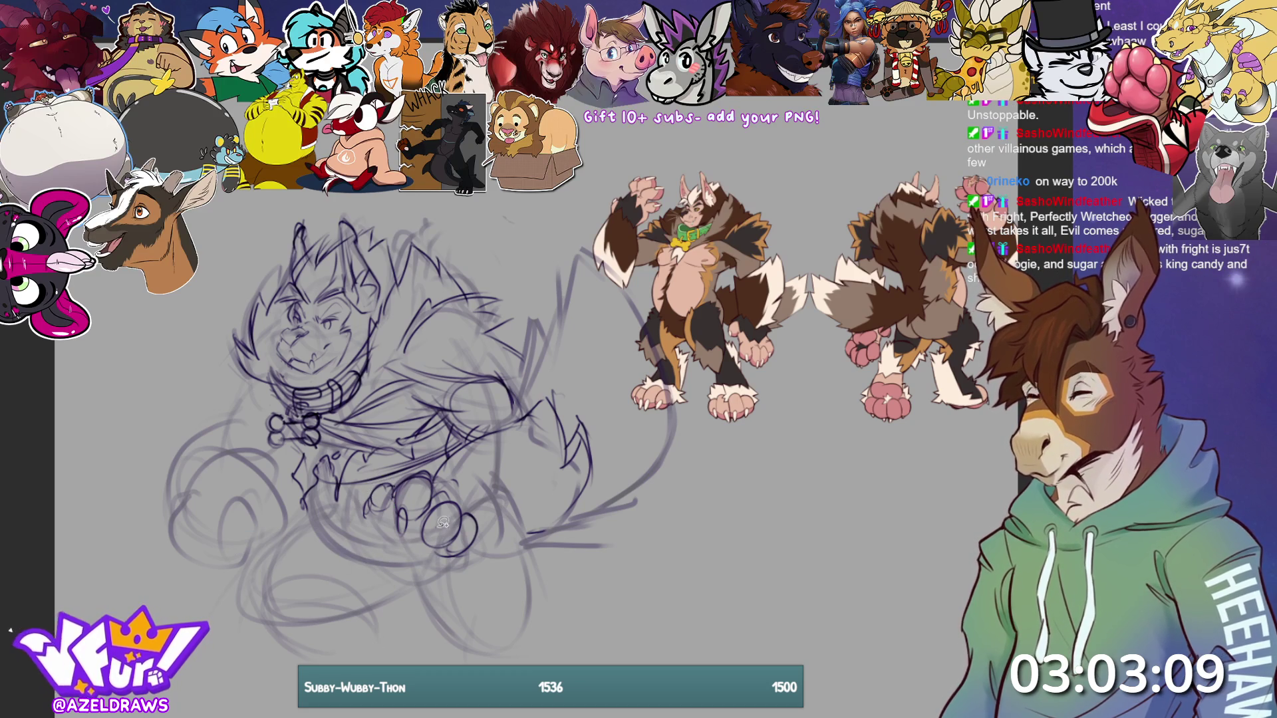
- Add more toe strokes under the paw, redoing the right toe
mouse_move(425, 545)
left_mouse_down()
mouse_move(416, 555)
mouse_move(429, 540)
mouse_move(447, 547)
left_mouse_up()
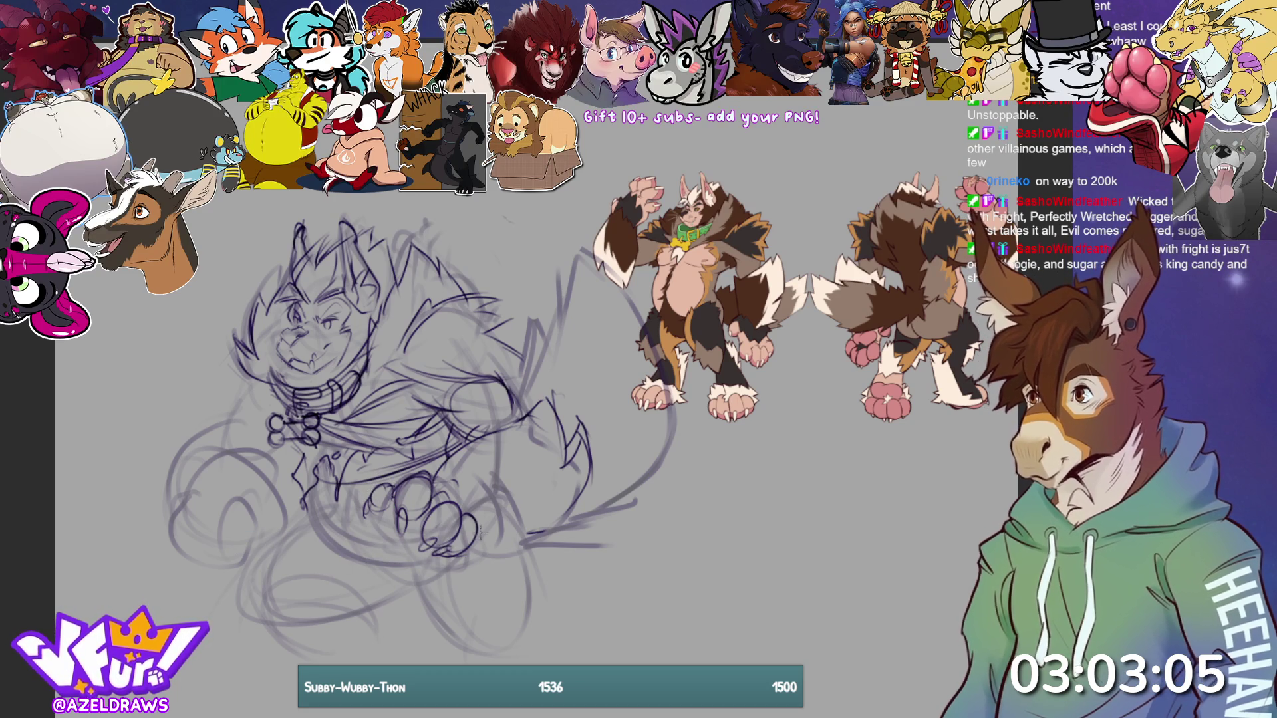
mouse_move(468, 529)
left_mouse_down()
mouse_move(489, 562)
mouse_move(470, 558)
left_mouse_up()
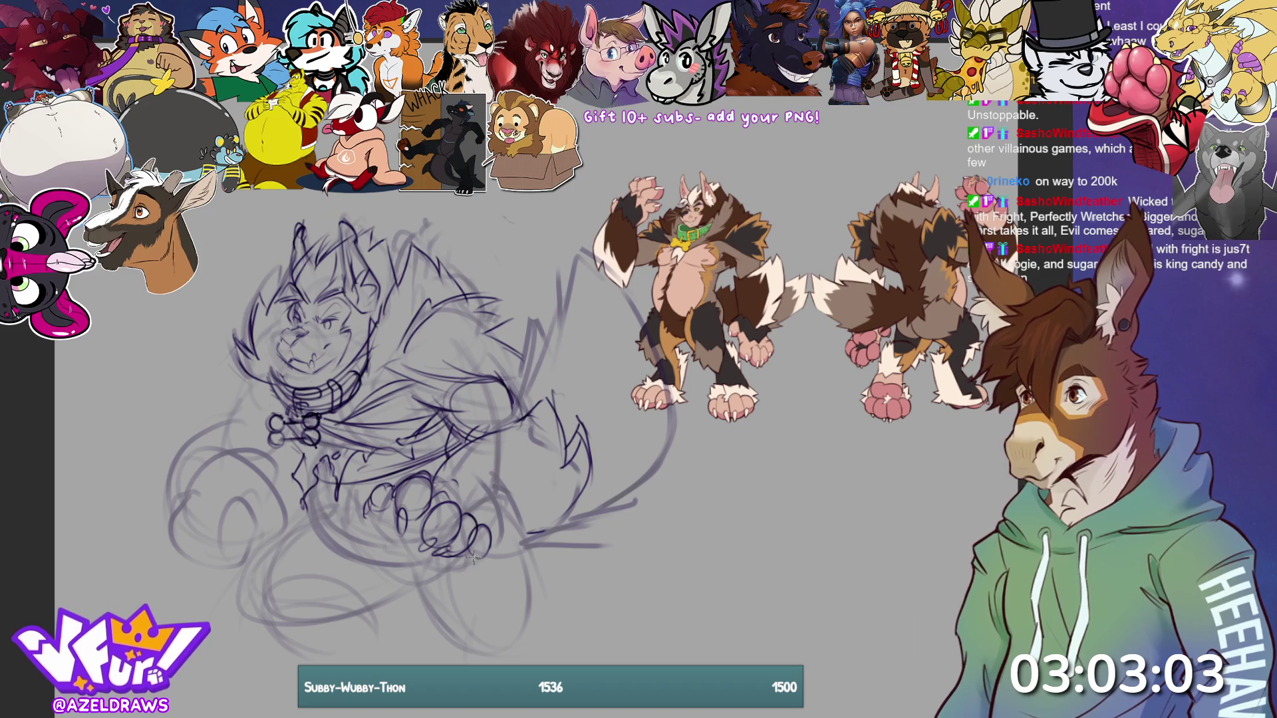
key("ctrl+z")
left_click_drag(485, 546, 474, 519)
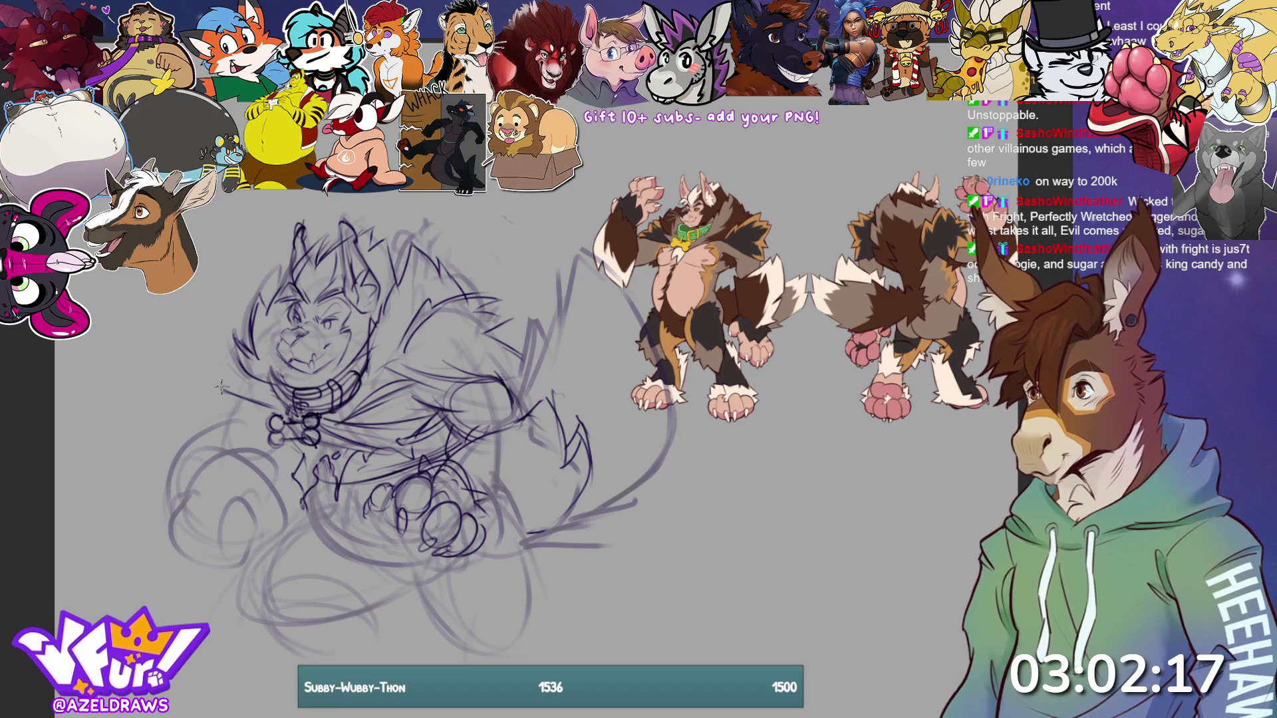
- Sketch fur along the left cheek and left body side, and darken lines near the collar and arm
mouse_move(254, 385)
left_mouse_down()
mouse_move(213, 397)
mouse_move(240, 376)
mouse_move(233, 365)
left_mouse_up()
mouse_move(217, 419)
left_mouse_down()
mouse_move(230, 416)
mouse_move(172, 447)
mouse_move(252, 429)
mouse_move(173, 424)
mouse_move(191, 399)
mouse_move(138, 474)
mouse_move(163, 525)
mouse_move(183, 532)
mouse_move(260, 442)
mouse_move(268, 498)
left_mouse_up()
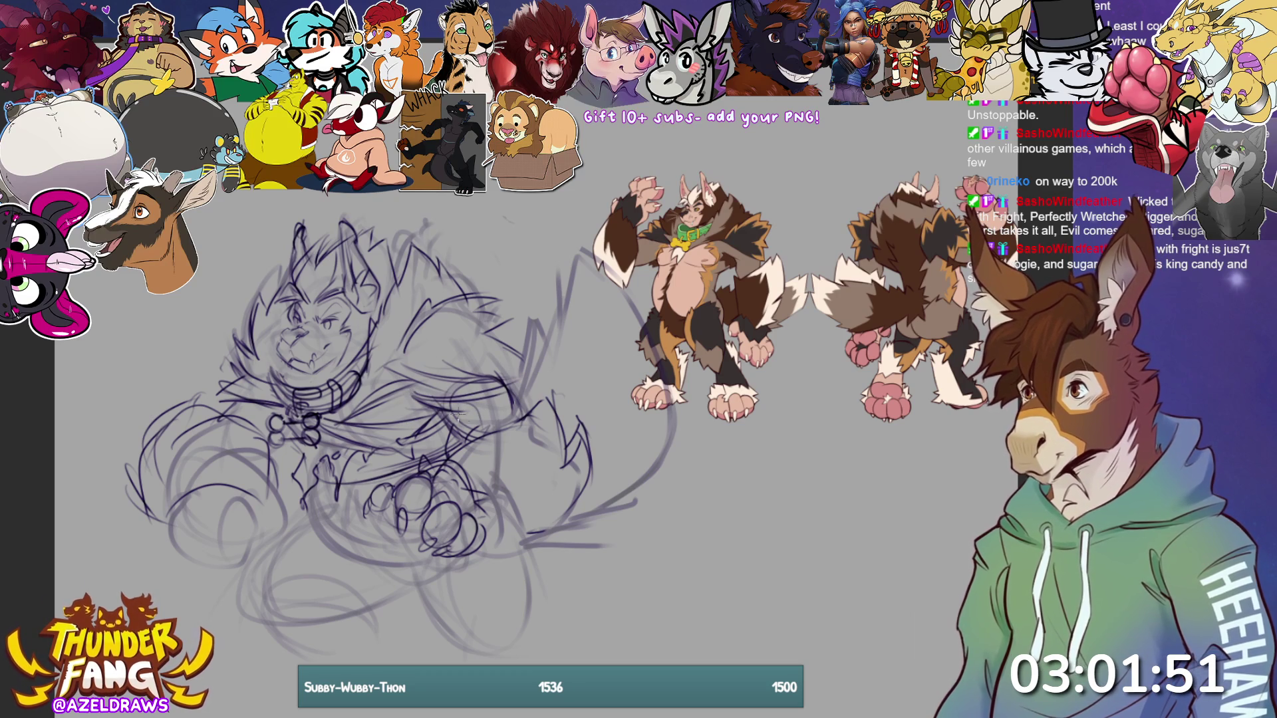
mouse_move(439, 412)
left_mouse_down()
mouse_move(465, 407)
mouse_move(471, 426)
mouse_move(515, 387)
mouse_move(462, 429)
mouse_move(512, 385)
mouse_move(472, 436)
mouse_move(467, 409)
mouse_move(495, 391)
mouse_move(511, 407)
mouse_move(482, 424)
left_mouse_up()
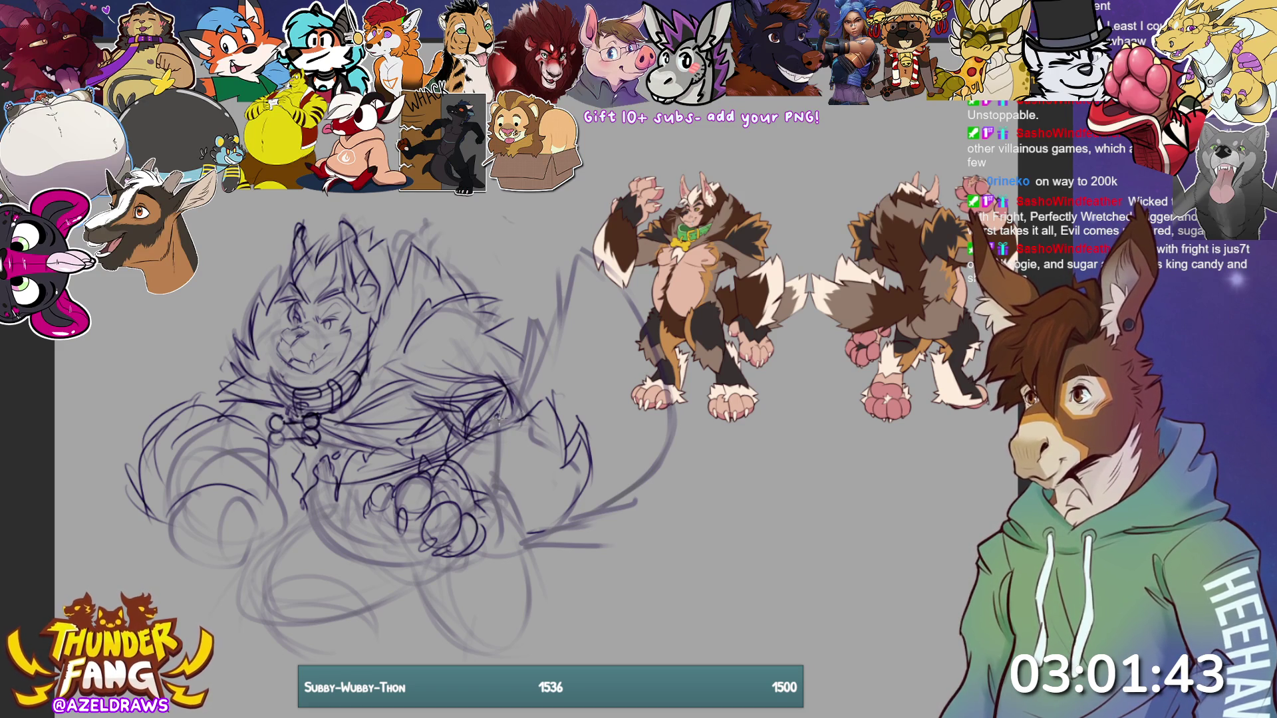
- Strengthen the arm and collar lines, rework the paws, and add cheek hatching plus teeth and mouth lines
mouse_move(409, 399)
left_mouse_down()
mouse_move(482, 392)
mouse_move(465, 407)
left_mouse_up()
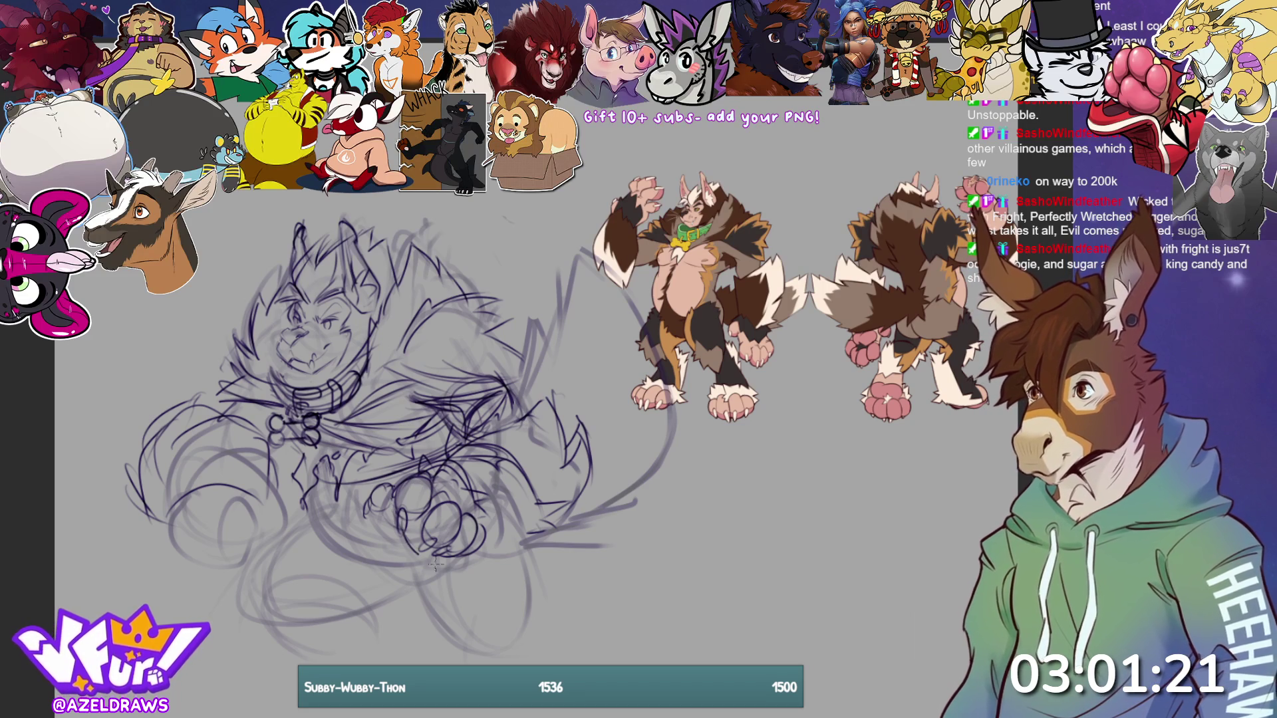
mouse_move(421, 532)
left_mouse_down()
mouse_move(446, 545)
mouse_move(475, 522)
mouse_move(459, 465)
mouse_move(493, 501)
mouse_move(485, 525)
mouse_move(469, 497)
left_mouse_up()
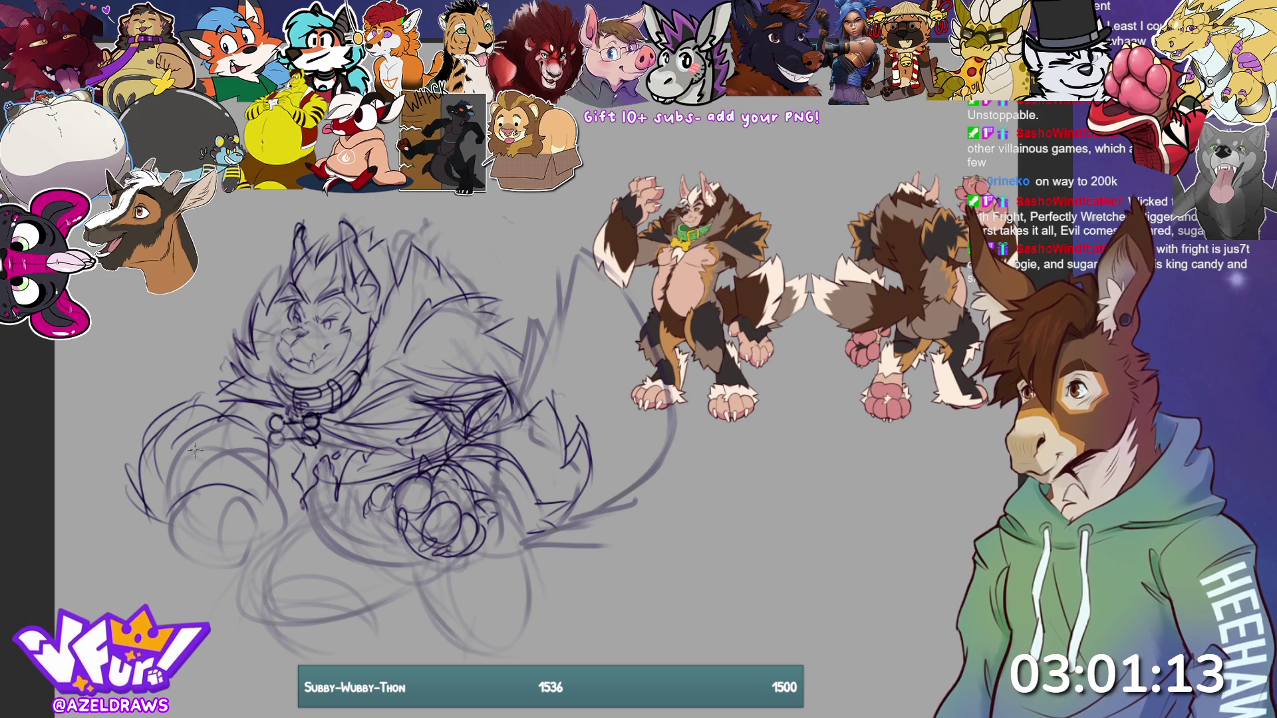
mouse_move(280, 351)
left_mouse_down()
mouse_move(273, 389)
mouse_move(286, 382)
left_mouse_up()
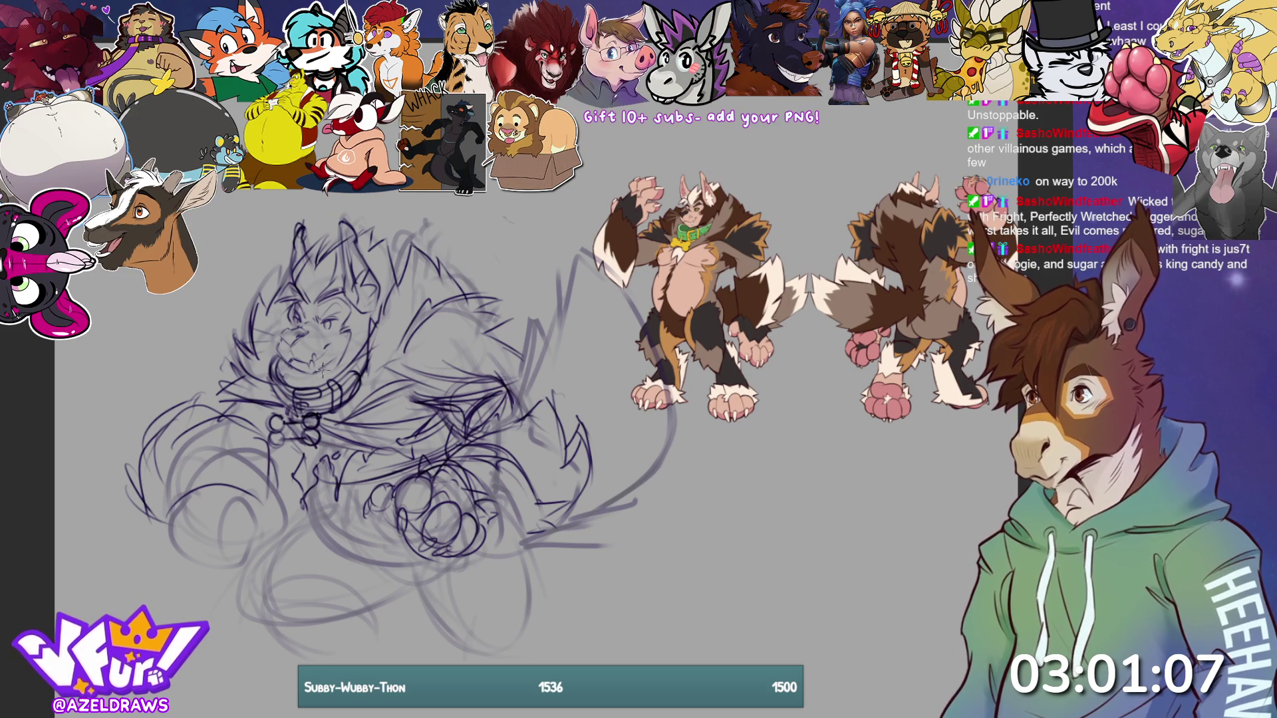
mouse_move(306, 367)
left_mouse_down()
mouse_move(296, 378)
mouse_move(309, 376)
left_mouse_up()
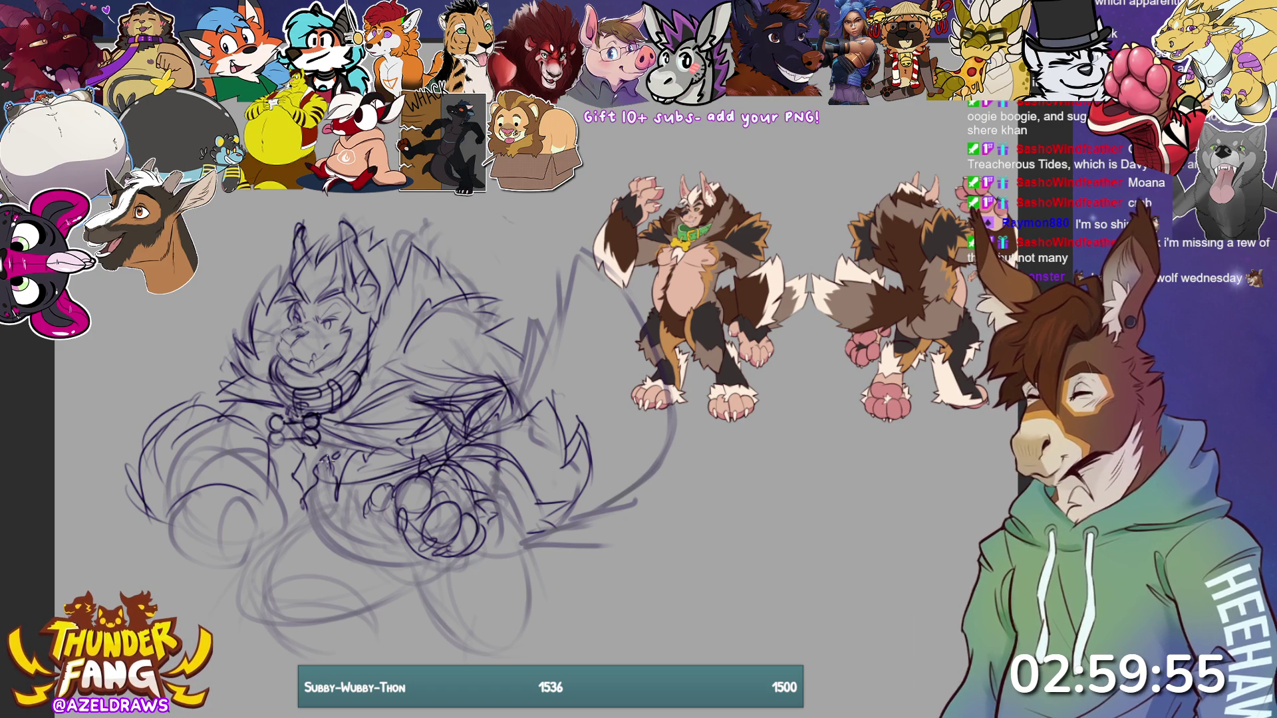
mouse_move(313, 476)
left_mouse_down()
mouse_move(314, 525)
mouse_move(312, 514)
mouse_move(373, 558)
left_mouse_up()
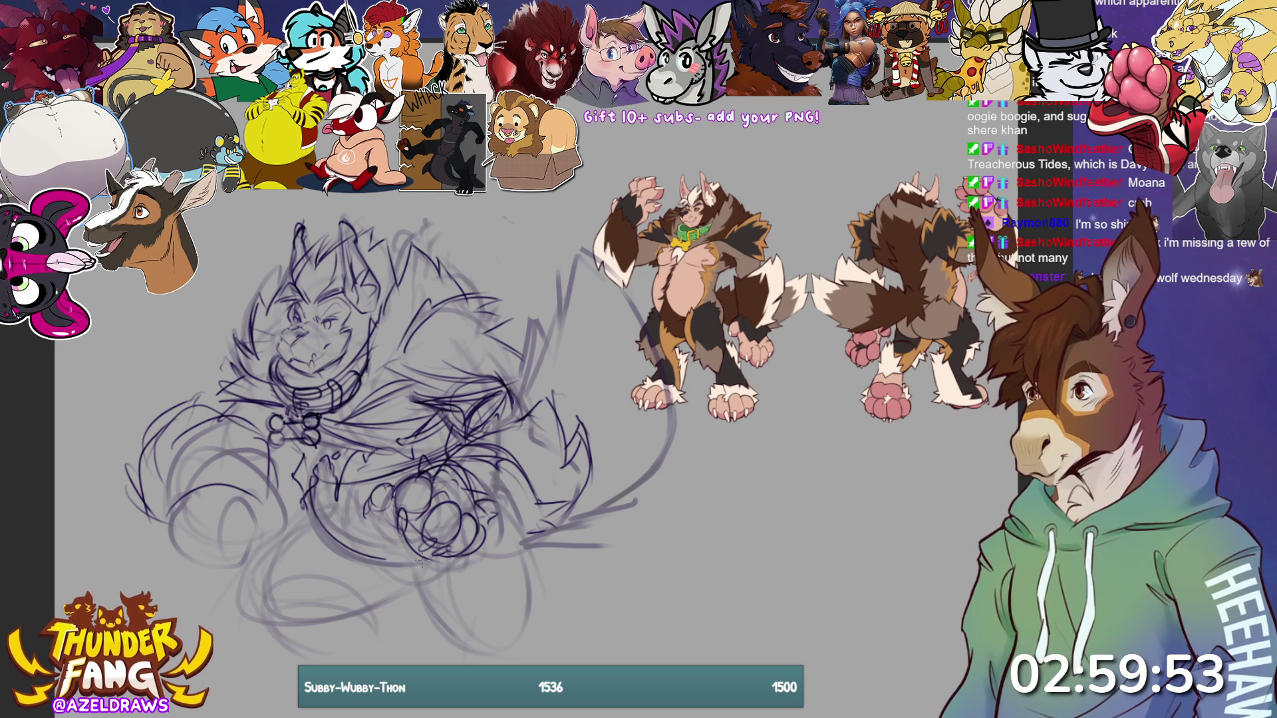
- Darken the lower paw curve, draw toes on the left paw, and rough in the body's bottom edge
left_click_drag(313, 509, 373, 559)
left_click_drag(374, 558, 429, 562)
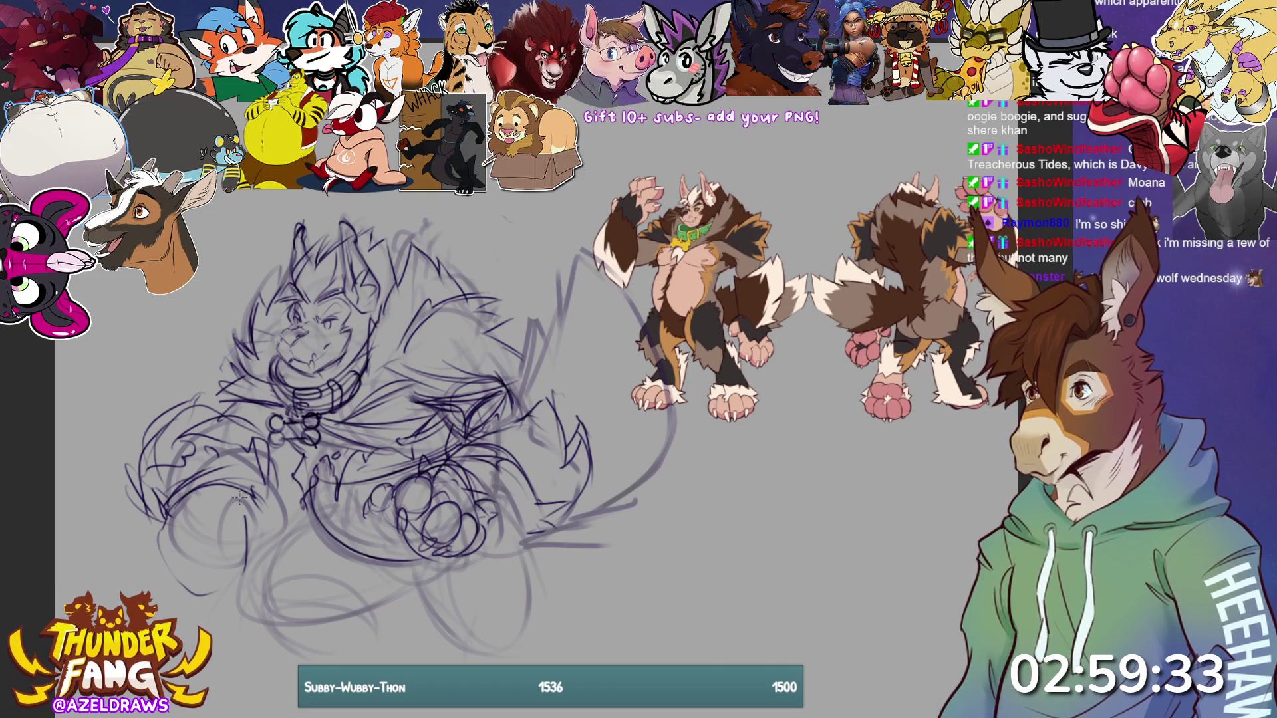
mouse_move(246, 547)
left_mouse_down()
mouse_move(263, 522)
mouse_move(253, 506)
mouse_move(269, 505)
mouse_move(216, 569)
mouse_move(226, 522)
mouse_move(240, 530)
mouse_move(230, 571)
mouse_move(178, 532)
mouse_move(181, 576)
mouse_move(167, 509)
mouse_move(206, 544)
mouse_move(170, 508)
mouse_move(191, 577)
mouse_move(272, 522)
mouse_move(243, 573)
left_mouse_up()
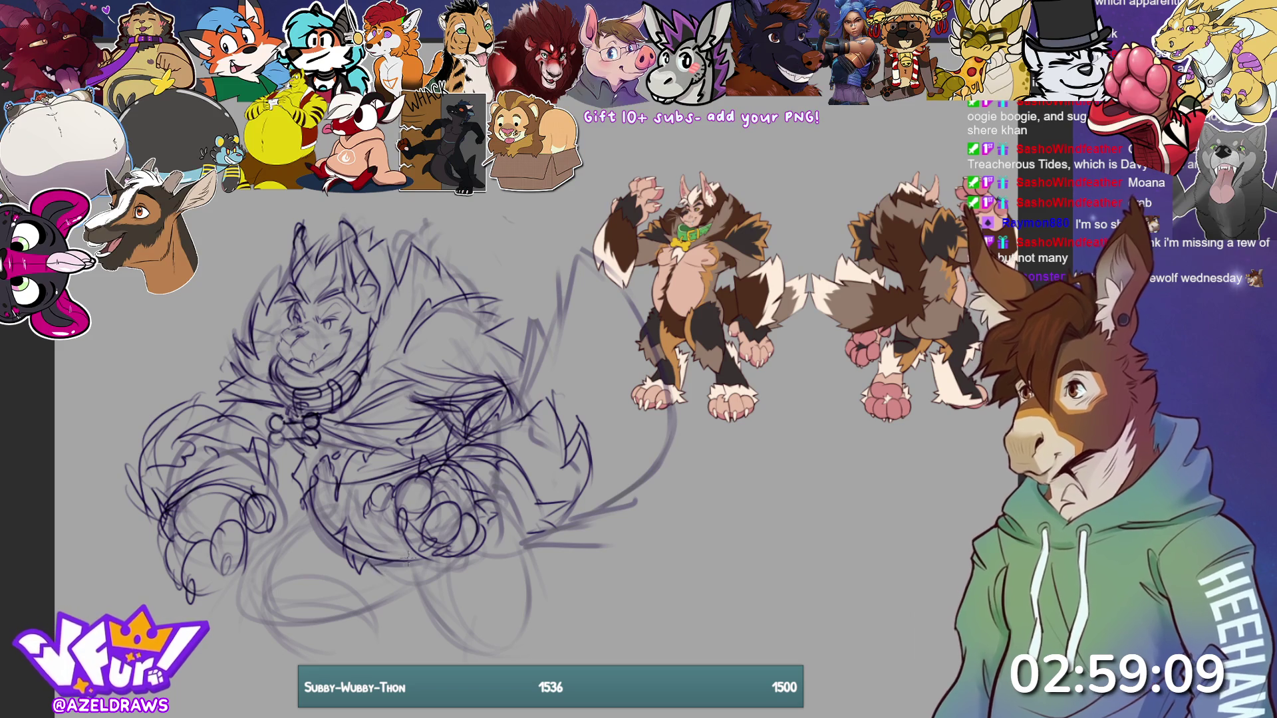
left_click_drag(299, 503, 249, 552)
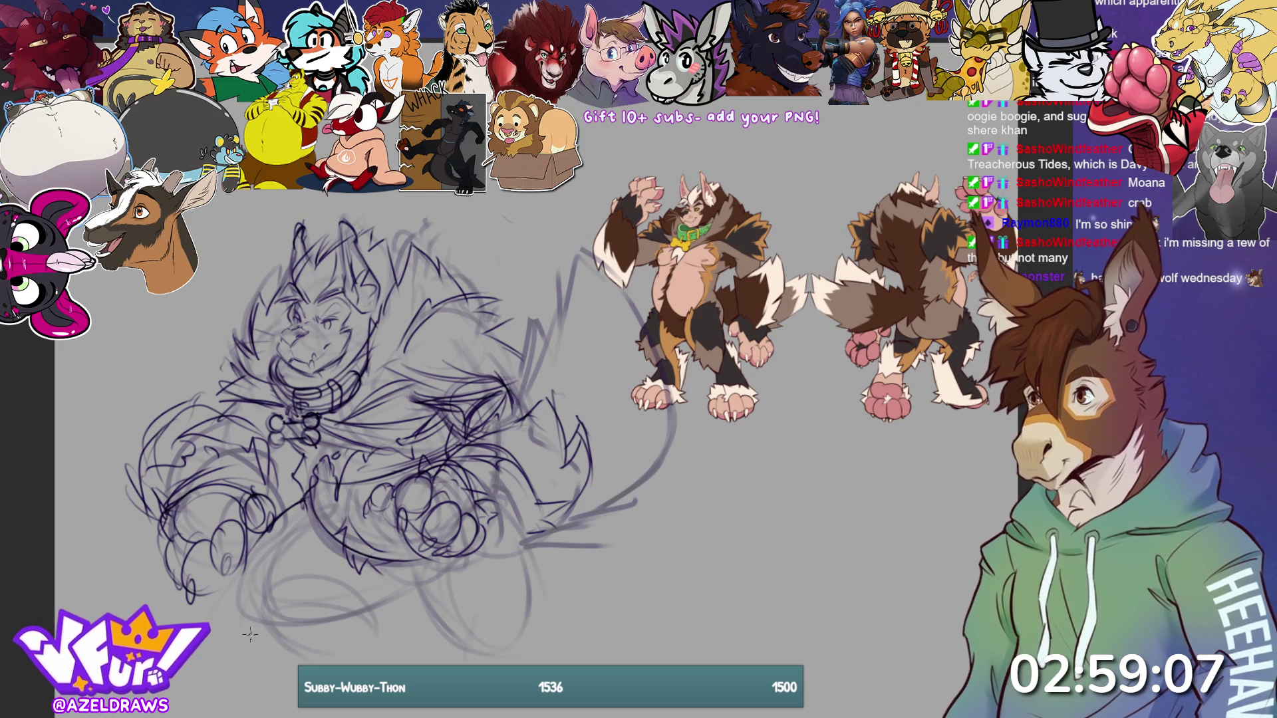
mouse_move(266, 613)
left_mouse_down()
mouse_move(386, 572)
mouse_move(409, 578)
left_mouse_up()
mouse_move(333, 549)
left_mouse_down()
mouse_move(386, 598)
mouse_move(432, 596)
left_mouse_up()
left_click_drag(352, 597, 432, 580)
left_click_drag(269, 618, 371, 600)
left_click_drag(313, 493, 229, 572)
mouse_move(260, 618)
left_mouse_down()
mouse_move(335, 644)
mouse_move(380, 634)
left_mouse_up()
left_click_drag(289, 618, 258, 642)
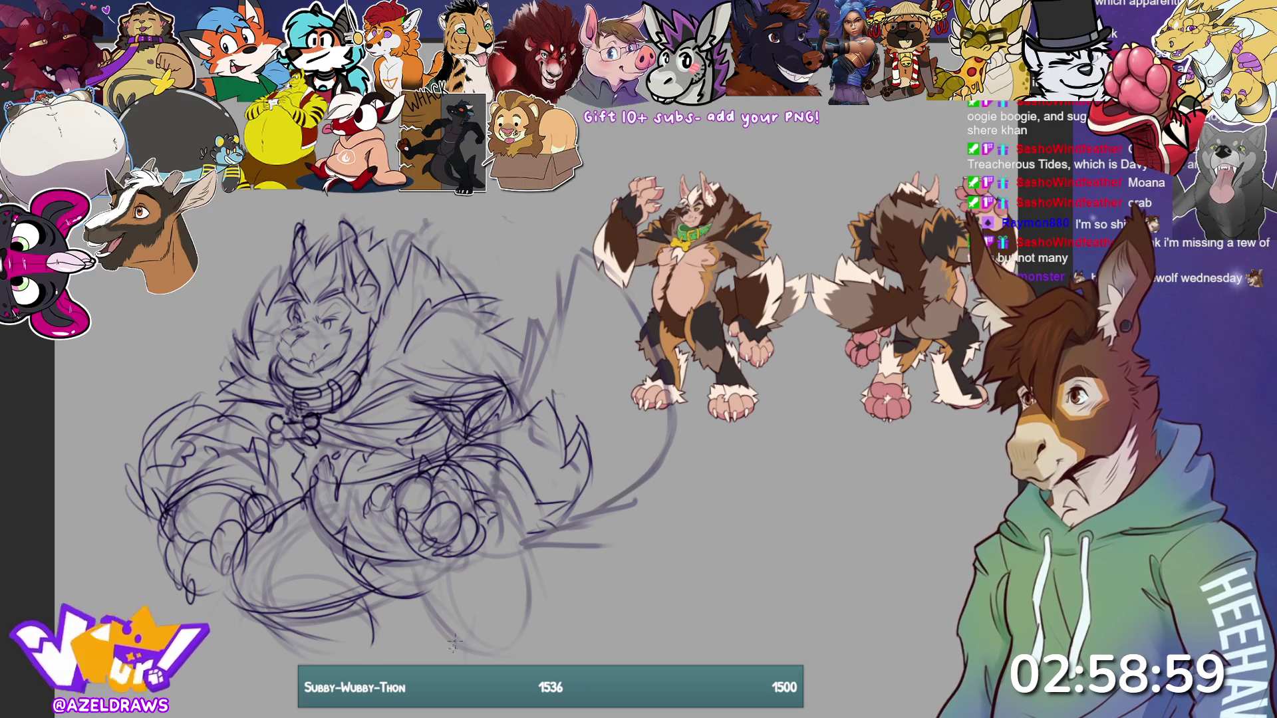
- Sketch the lower-right leg and paw with rough strokes and a curve on the lower paw
mouse_move(419, 583)
left_mouse_down()
mouse_move(445, 643)
mouse_move(528, 653)
left_mouse_up()
mouse_move(526, 505)
left_mouse_down()
mouse_move(508, 579)
mouse_move(535, 635)
left_mouse_up()
left_click_drag(398, 601, 521, 651)
left_click_drag(489, 497, 525, 622)
mouse_move(398, 576)
left_mouse_down()
mouse_move(442, 638)
mouse_move(525, 653)
left_mouse_up()
left_click_drag(409, 603, 460, 648)
mouse_move(431, 542)
left_mouse_down()
mouse_move(405, 593)
mouse_move(416, 579)
left_mouse_up()
left_click_drag(353, 544, 336, 576)
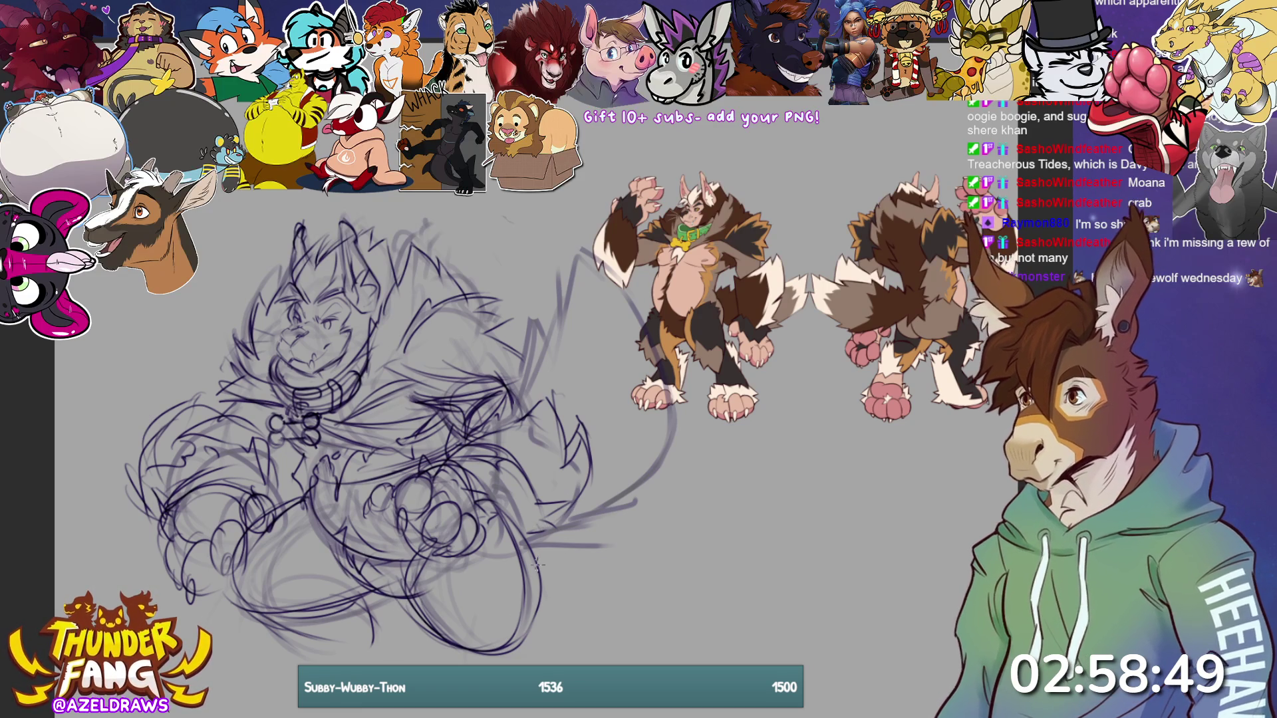
mouse_move(447, 620)
left_mouse_down()
mouse_move(463, 582)
mouse_move(532, 555)
mouse_move(512, 549)
mouse_move(522, 542)
mouse_move(479, 570)
mouse_move(436, 635)
mouse_move(409, 598)
mouse_move(444, 629)
mouse_move(447, 607)
left_mouse_up()
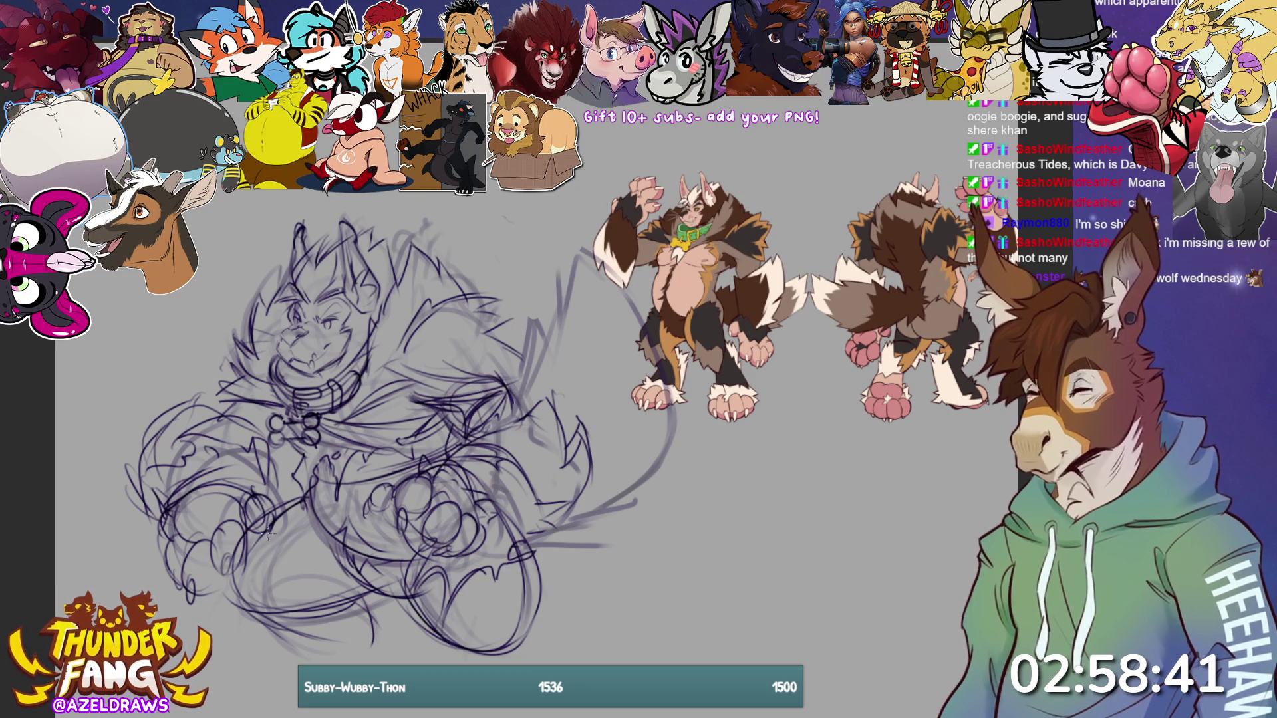
mouse_move(249, 552)
left_mouse_down()
mouse_move(296, 556)
mouse_move(293, 568)
mouse_move(306, 515)
mouse_move(349, 569)
mouse_move(333, 565)
mouse_move(335, 582)
mouse_move(313, 592)
mouse_move(319, 579)
mouse_move(336, 606)
mouse_move(369, 592)
left_mouse_up()
- Add strokes to the lower paws and figure bottom, and draw a zigzag furry edge along the tail
left_click_drag(296, 522, 276, 504)
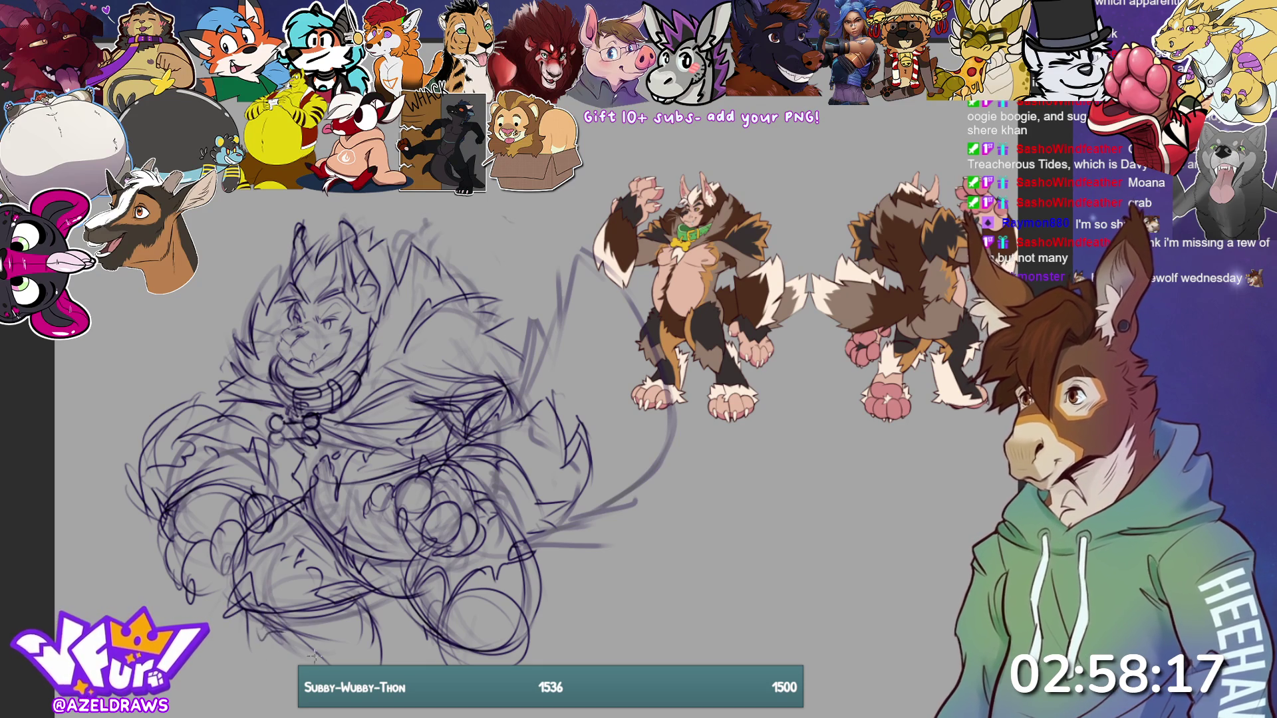
mouse_move(516, 622)
left_mouse_down()
mouse_move(493, 605)
mouse_move(464, 657)
mouse_move(523, 640)
left_mouse_up()
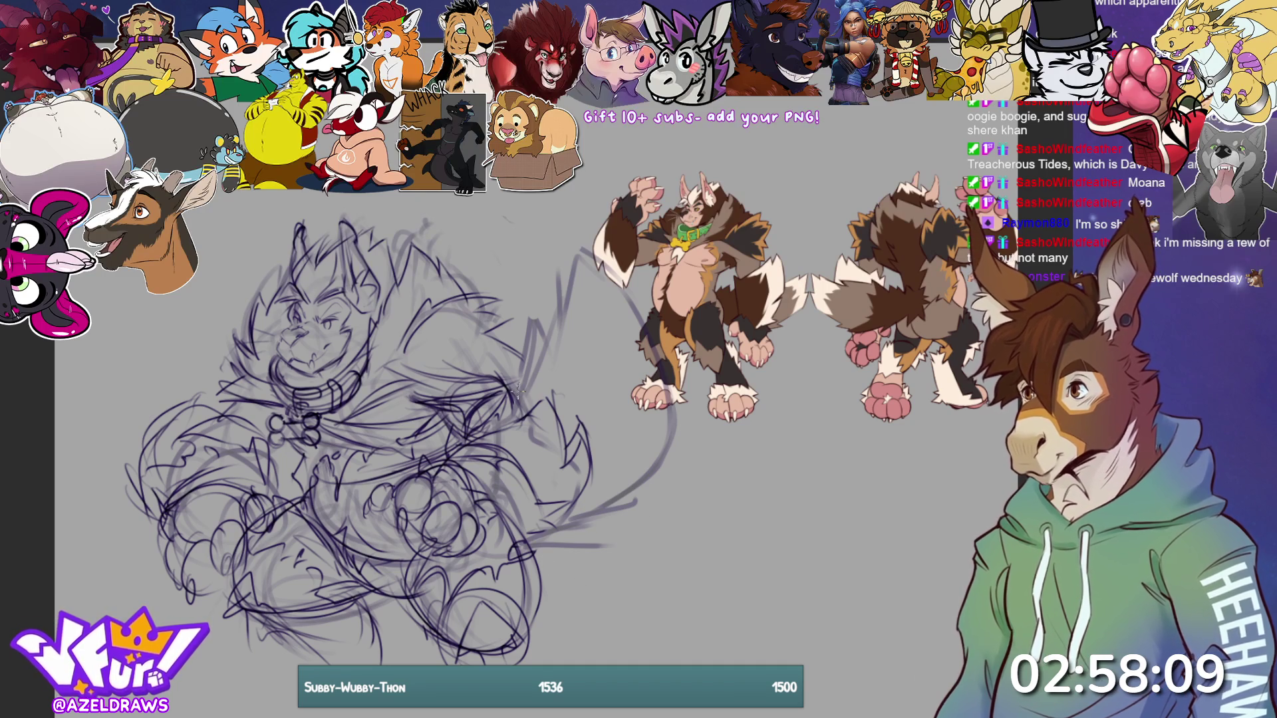
mouse_move(524, 320)
left_mouse_down()
mouse_move(516, 395)
mouse_move(577, 237)
mouse_move(639, 320)
mouse_move(640, 384)
mouse_move(661, 409)
mouse_move(665, 399)
mouse_move(621, 492)
mouse_move(631, 499)
mouse_move(609, 525)
left_mouse_up()
mouse_move(538, 557)
left_mouse_down()
mouse_move(565, 553)
mouse_move(578, 526)
left_mouse_up()
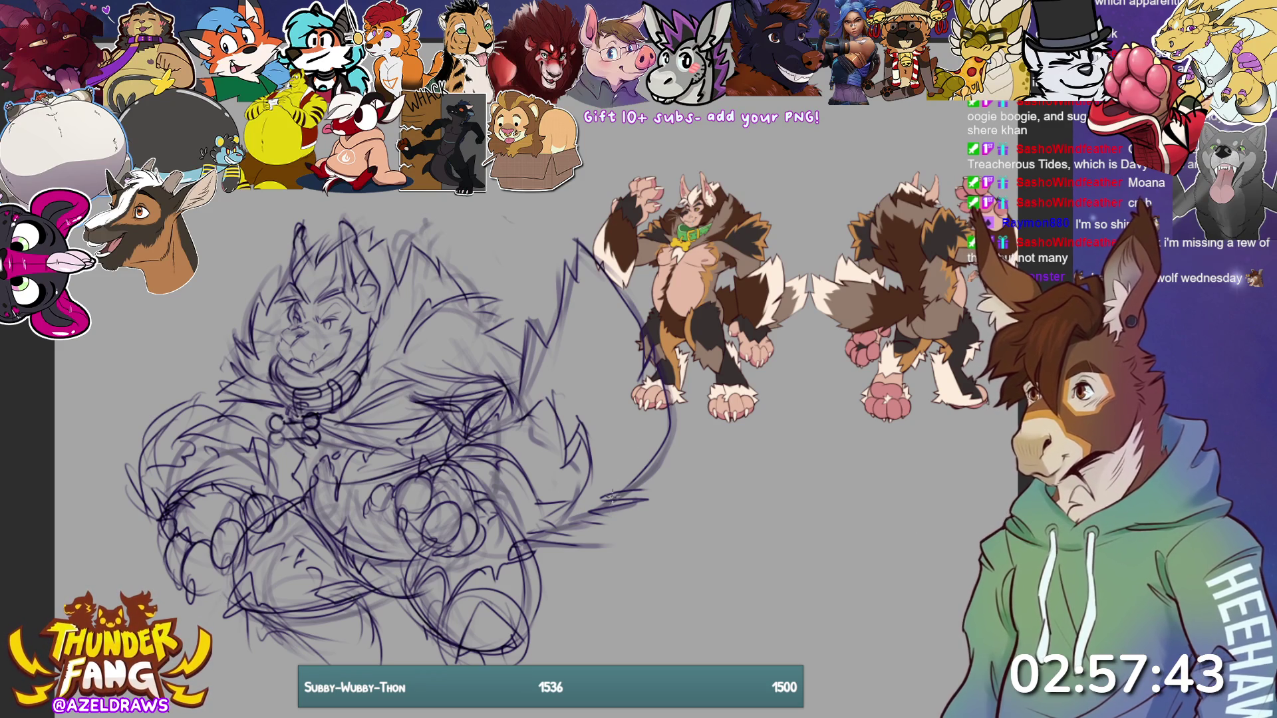
- Darken the werewolf's eye and shade its nose with heavier strokes, then view the whole canvas
scroll(496, 222, "up", 5)
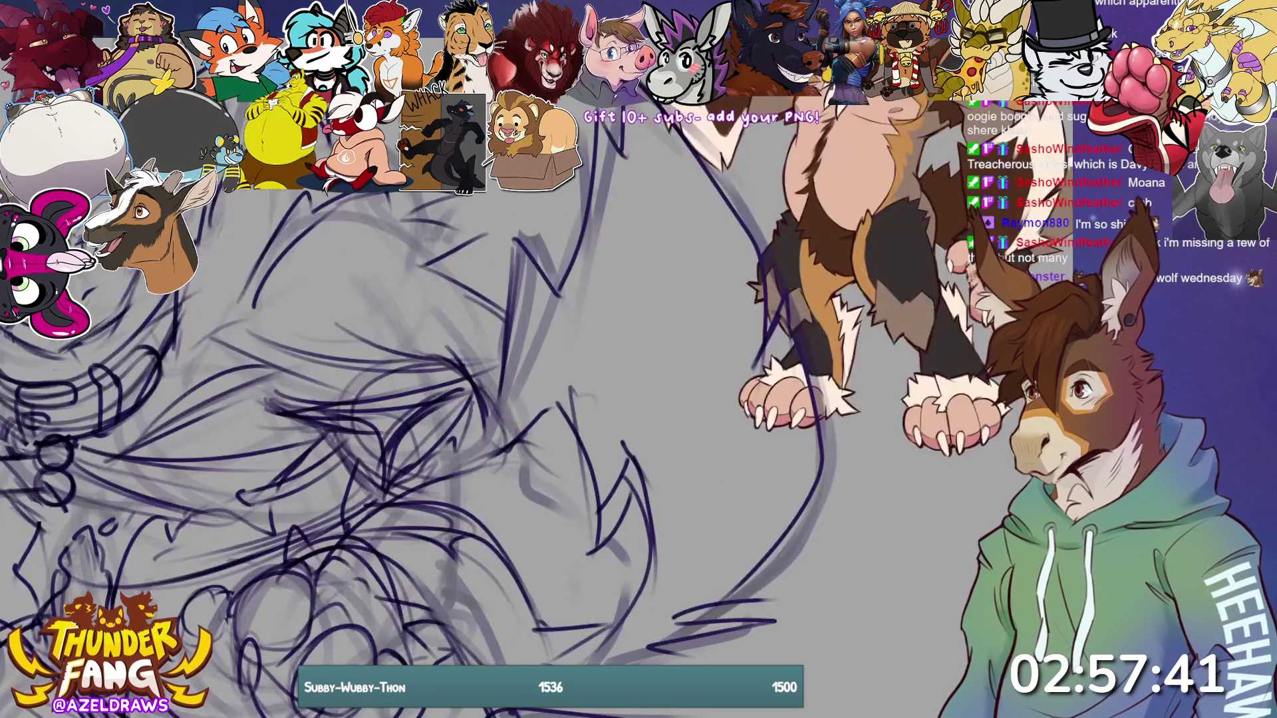
scroll(358, 374, "down", 4)
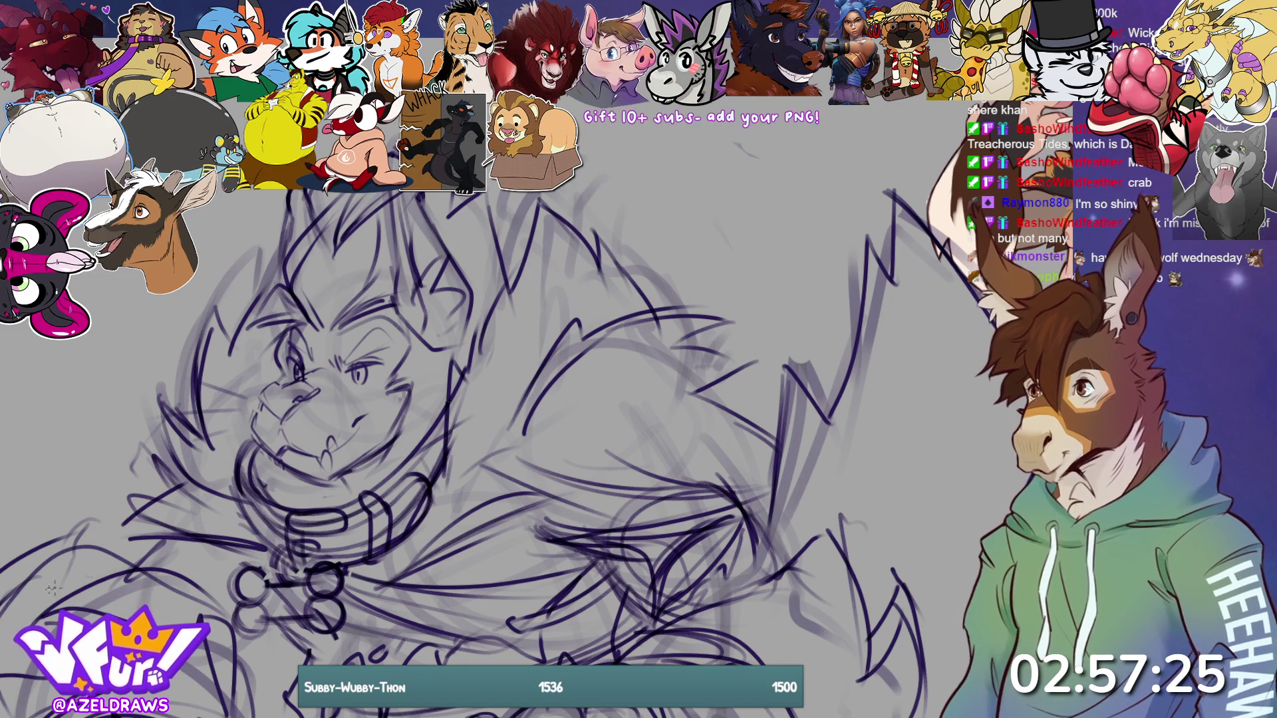
mouse_move(364, 372)
left_mouse_down()
mouse_move(376, 366)
mouse_move(365, 380)
left_mouse_up()
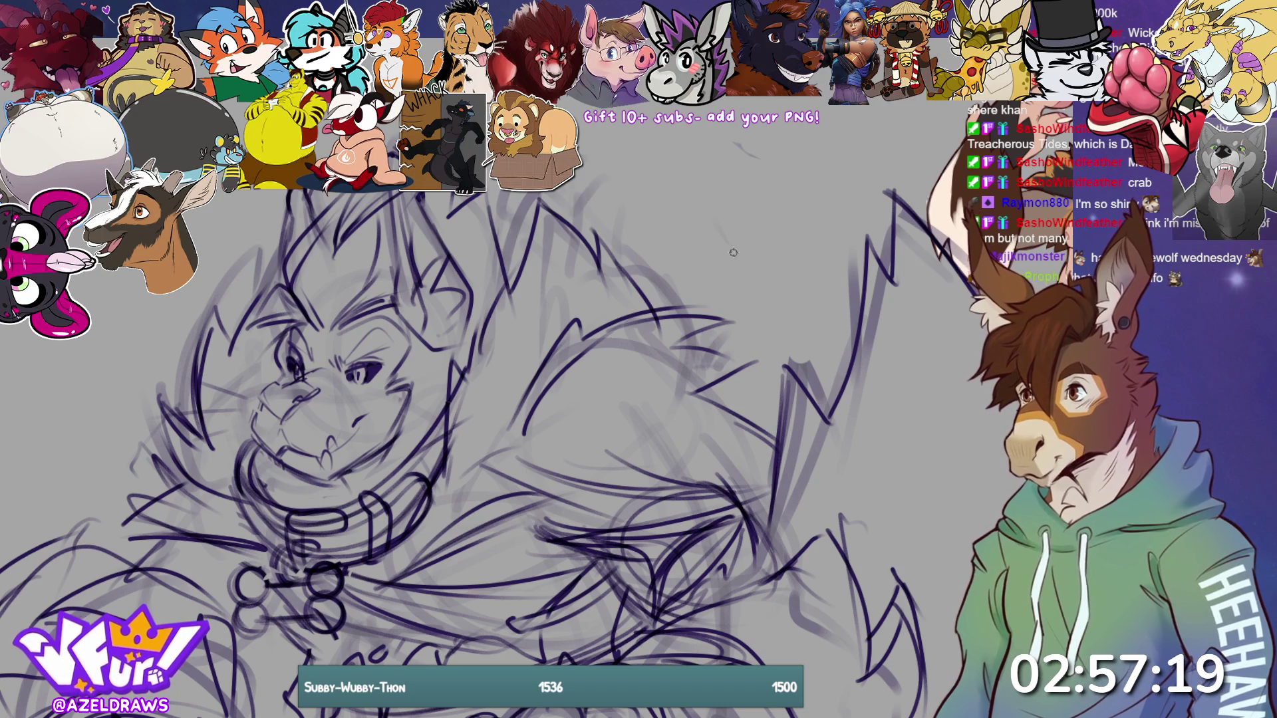
mouse_move(261, 397)
left_mouse_down()
mouse_move(296, 399)
mouse_move(274, 417)
left_mouse_up()
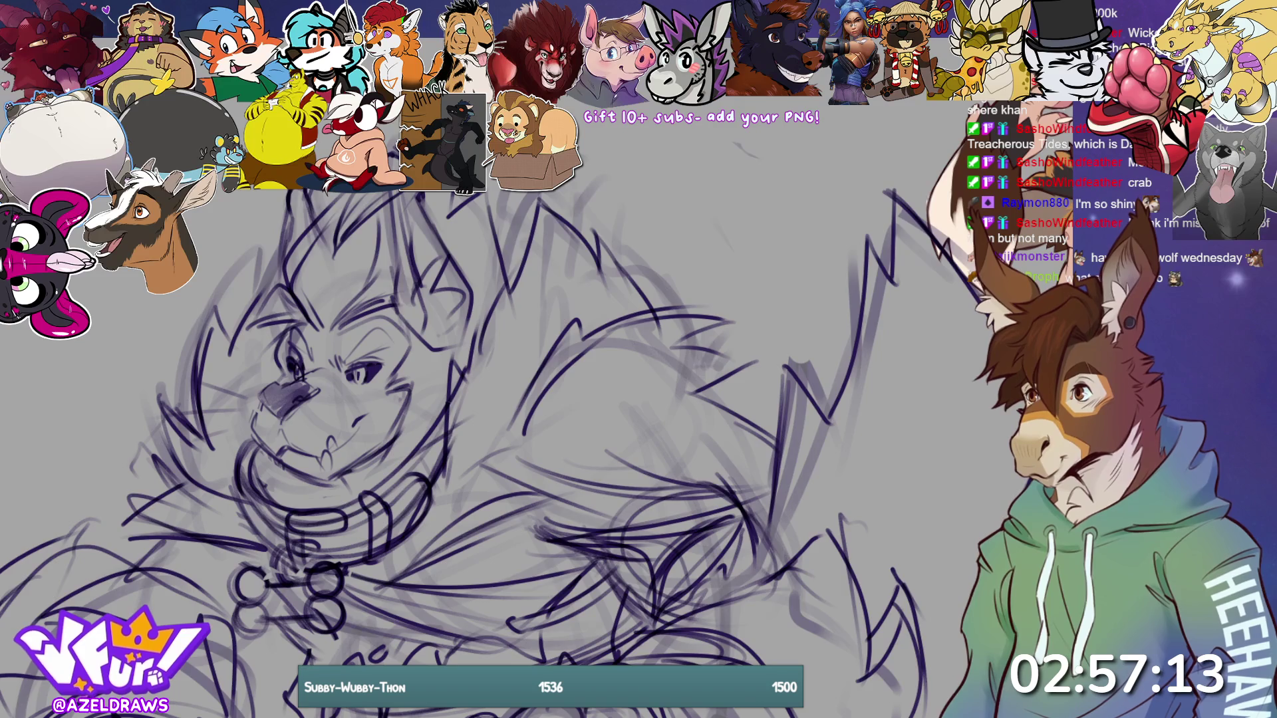
key("ctrl+minus")
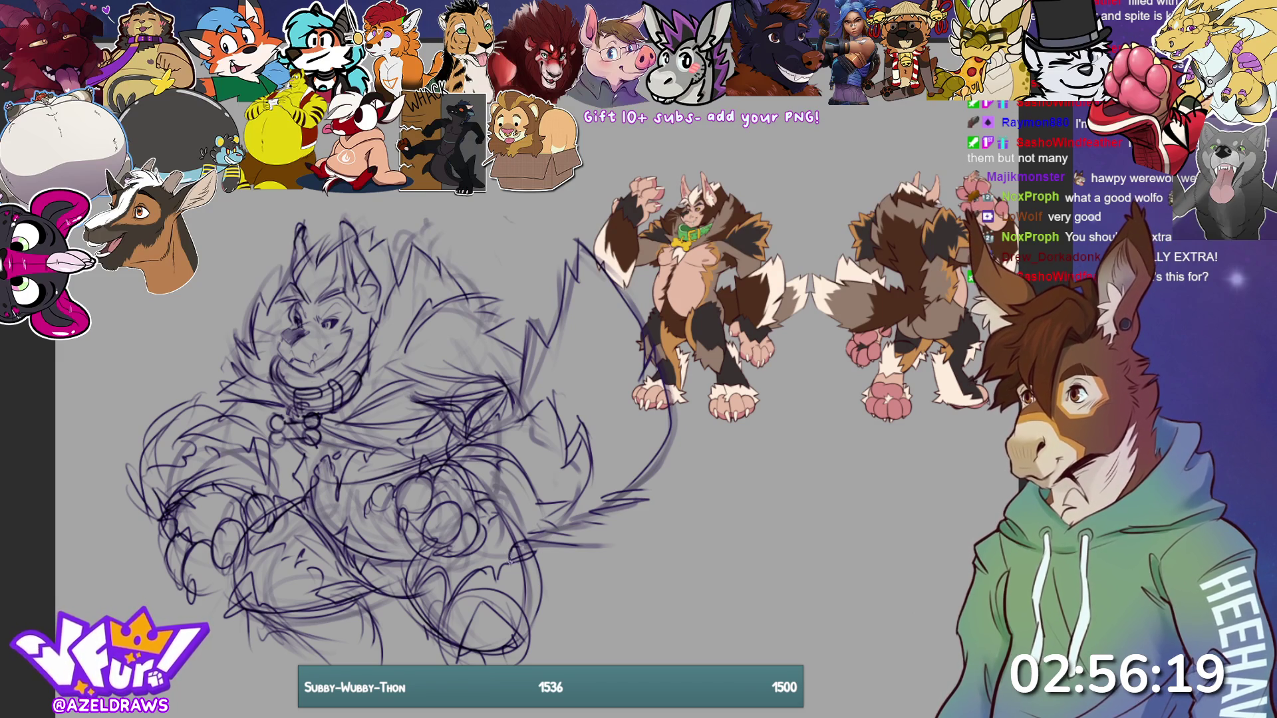
- Add short strokes near the mouth and collar, around the eye, and faintly on the body
mouse_move(320, 376)
left_mouse_down()
mouse_move(333, 367)
mouse_move(319, 383)
mouse_move(324, 372)
mouse_move(269, 378)
mouse_move(317, 384)
mouse_move(364, 349)
mouse_move(283, 363)
mouse_move(278, 347)
mouse_move(263, 352)
left_mouse_up()
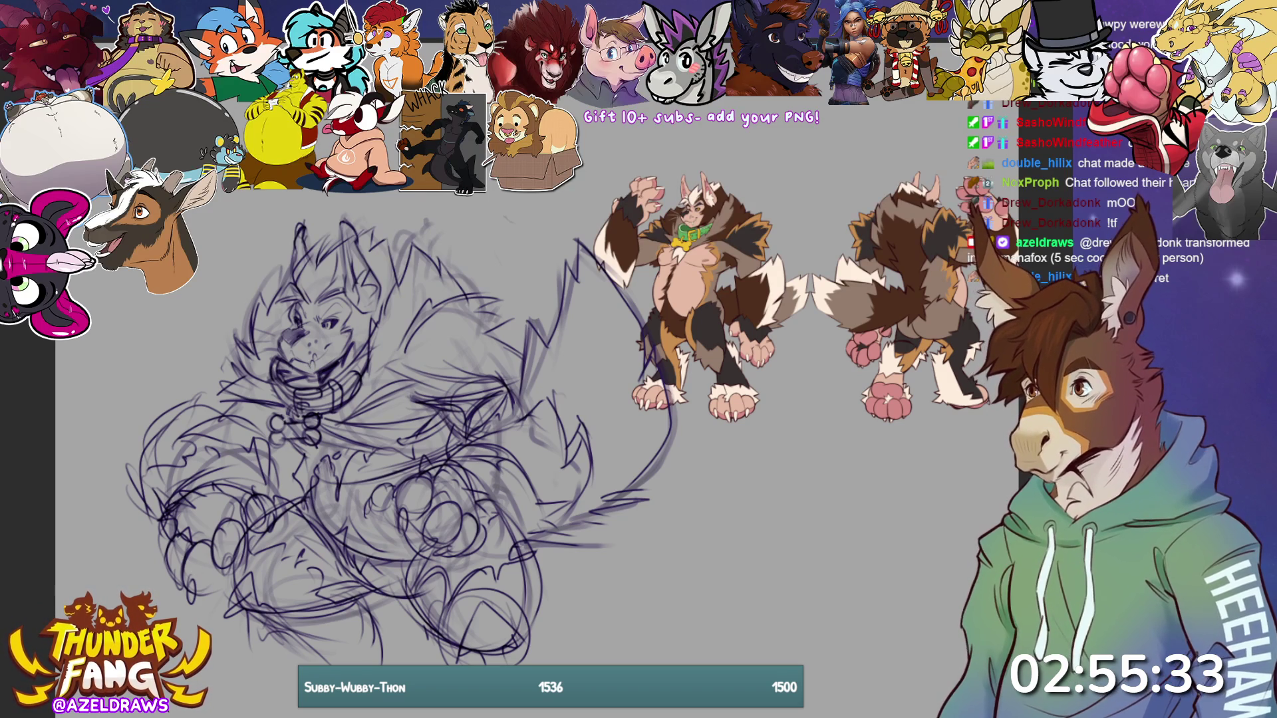
mouse_move(424, 401)
left_mouse_down()
mouse_move(432, 425)
mouse_move(459, 409)
mouse_move(436, 401)
left_mouse_up()
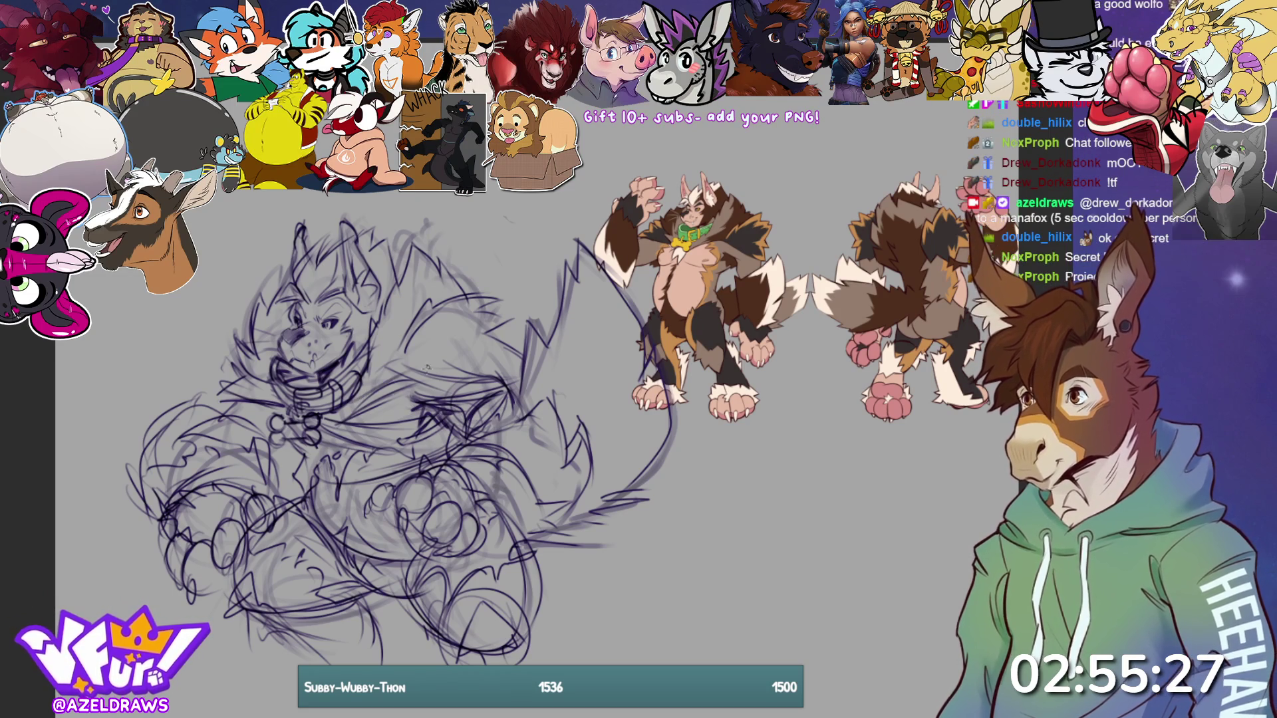
left_click_drag(447, 459, 506, 503)
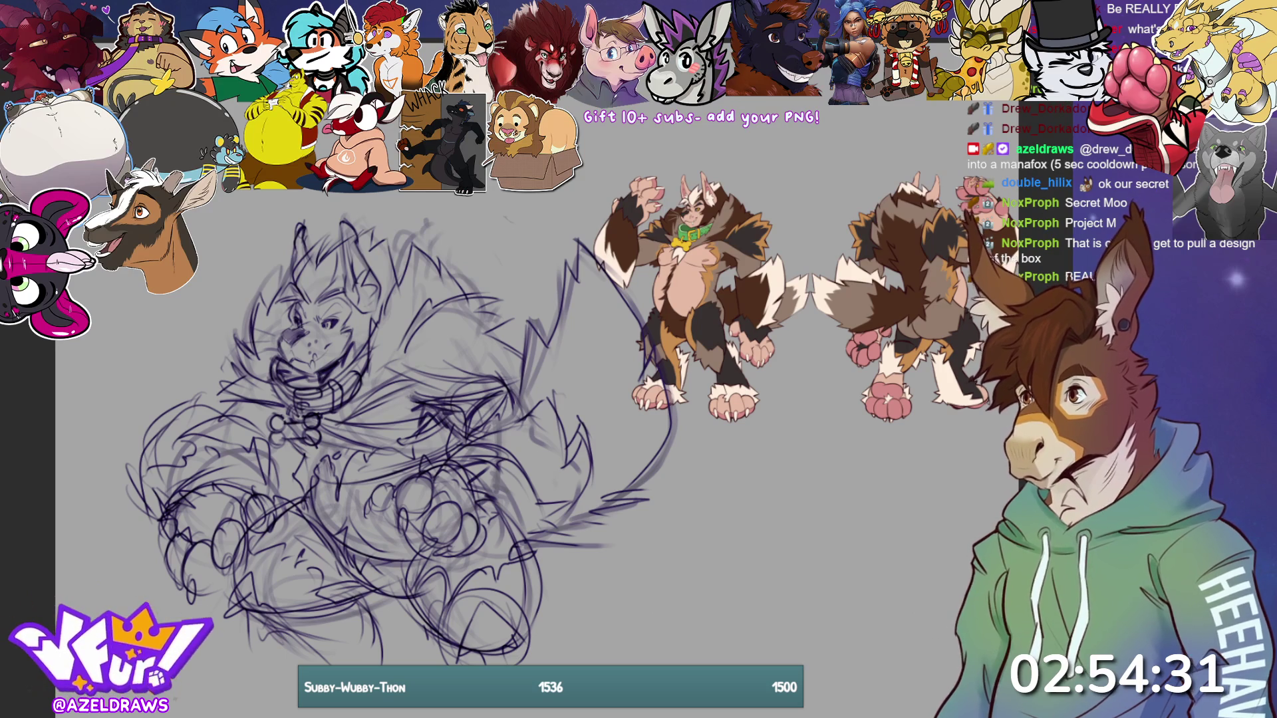
- Lower the rough sketch layer's opacity twice (keys 5, then 4) so it fades to light purple
key("5")
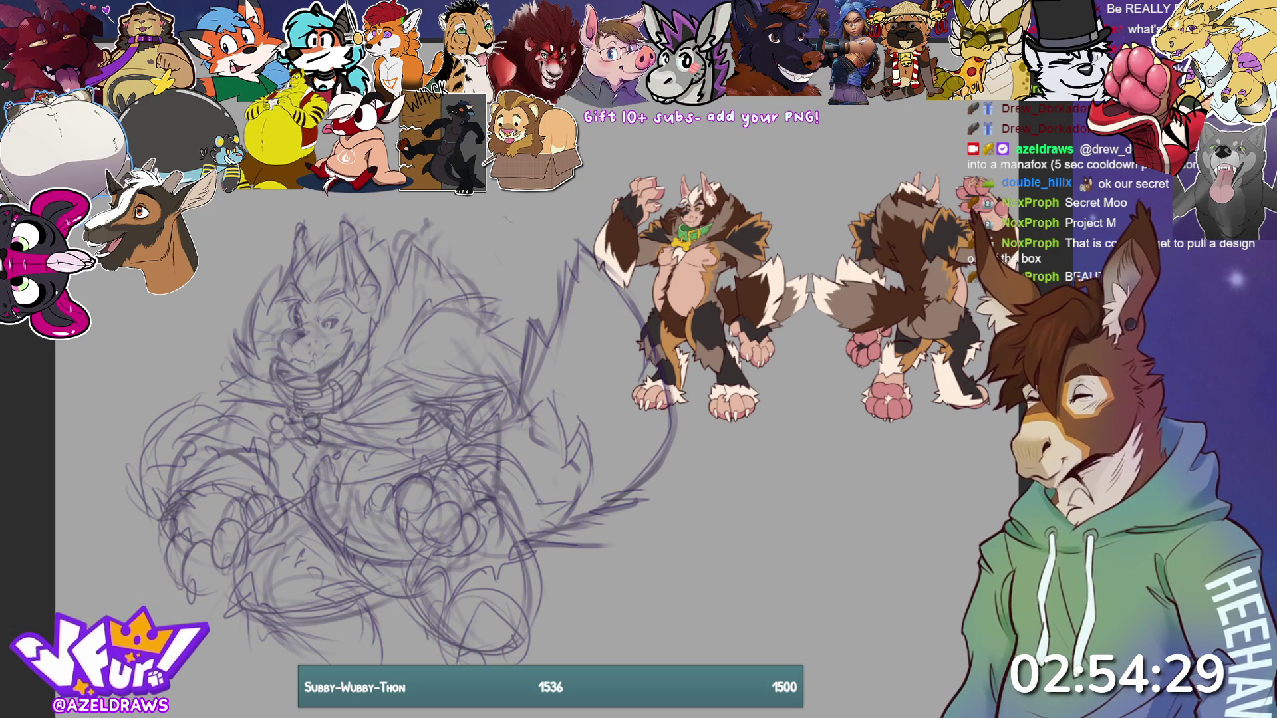
key("4")
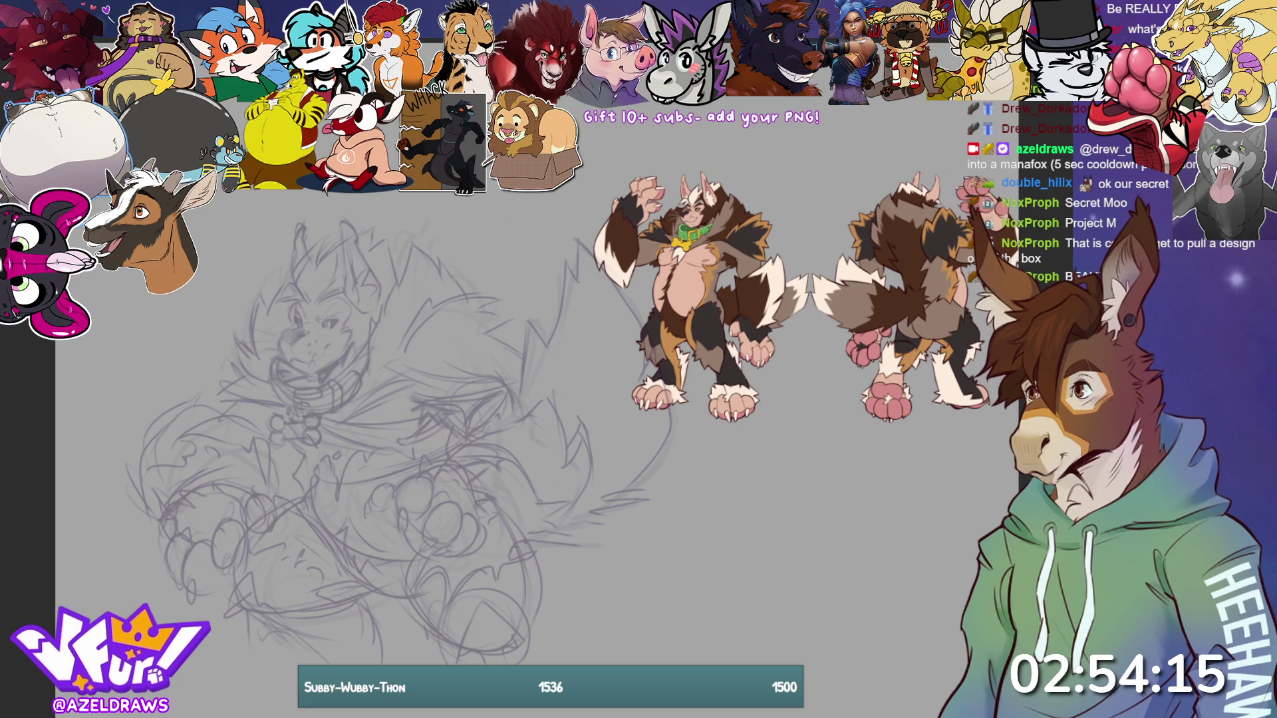
scroll(232, 345, "up", 5)
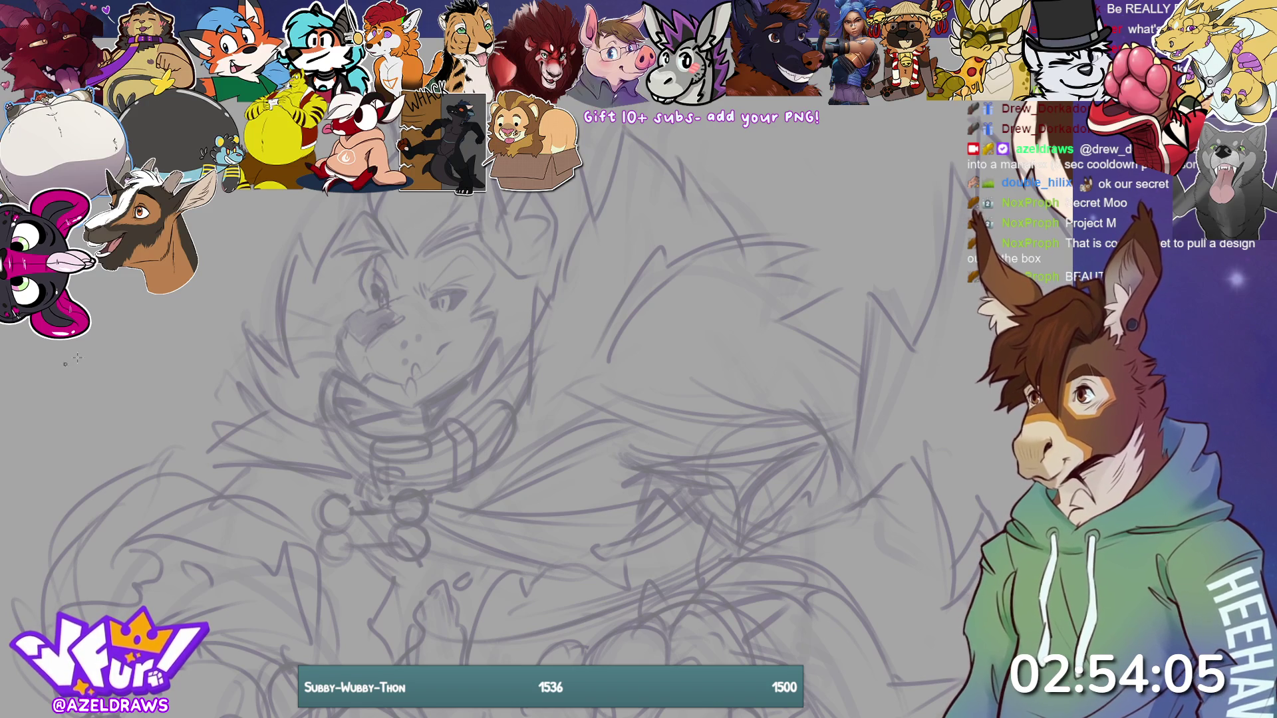
- Draw a clean line beside the eye and try muzzle strokes, undoing the unsatisfactory jaw lines
mouse_move(371, 261)
left_mouse_down()
mouse_move(352, 317)
mouse_move(360, 310)
left_mouse_up()
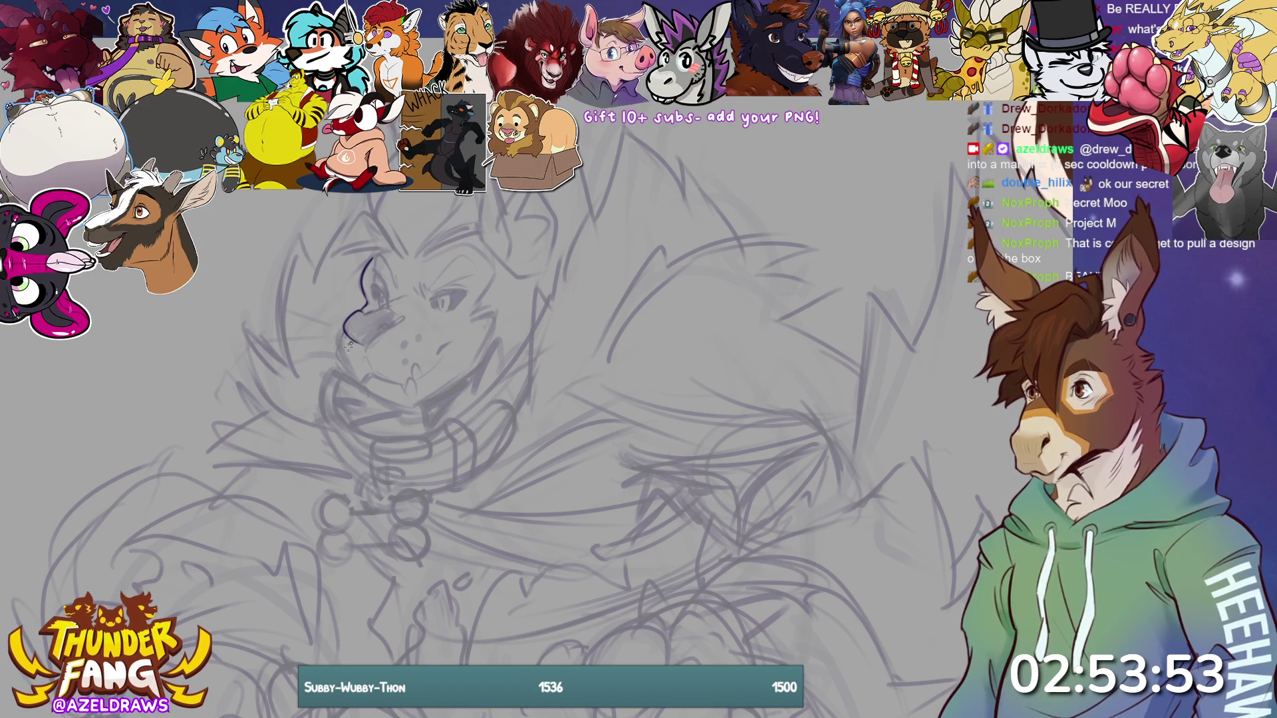
left_click_drag(337, 353, 365, 381)
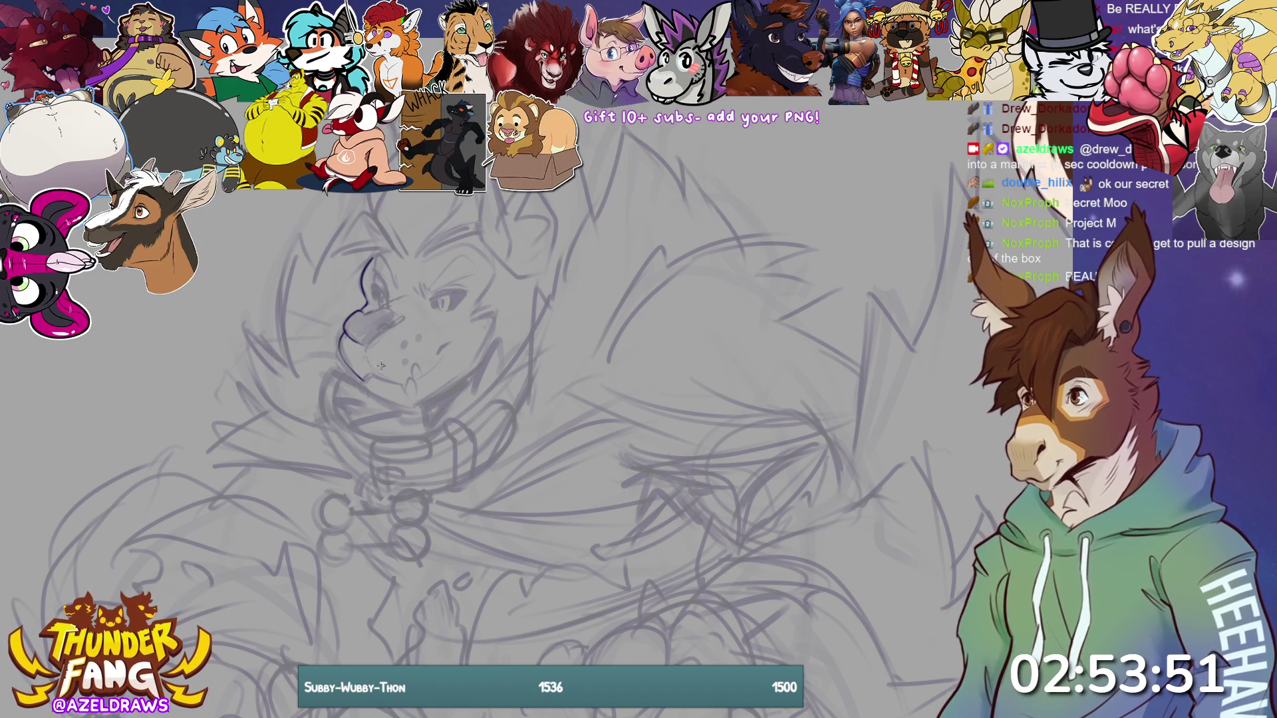
key("ctrl+z")
mouse_move(340, 331)
left_mouse_down()
mouse_move(338, 356)
mouse_move(362, 383)
left_mouse_up()
key("ctrl+z")
key("ctrl+z")
- Ink the muzzle line to the chin, extend the lower jaw toward the cheek, and darken the snout shading
mouse_move(340, 336)
left_mouse_down()
mouse_move(337, 364)
mouse_move(359, 383)
mouse_move(383, 380)
mouse_move(407, 410)
left_mouse_up()
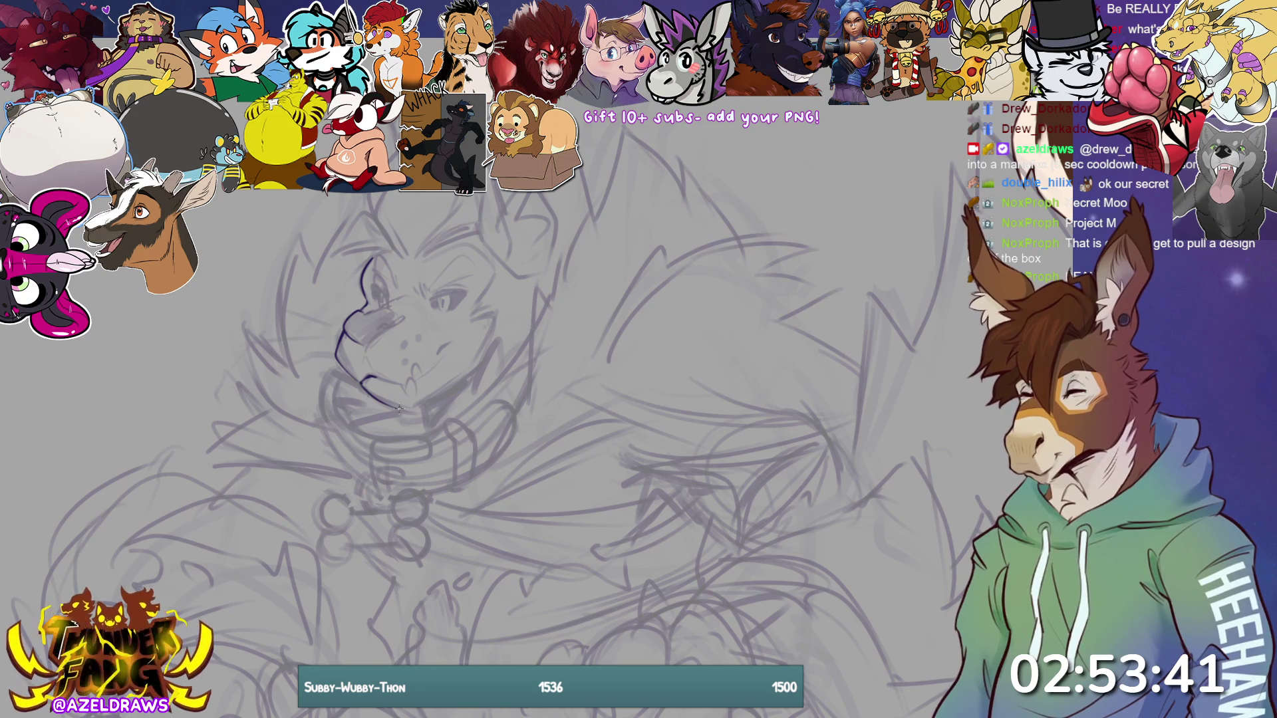
left_click_drag(400, 411, 471, 363)
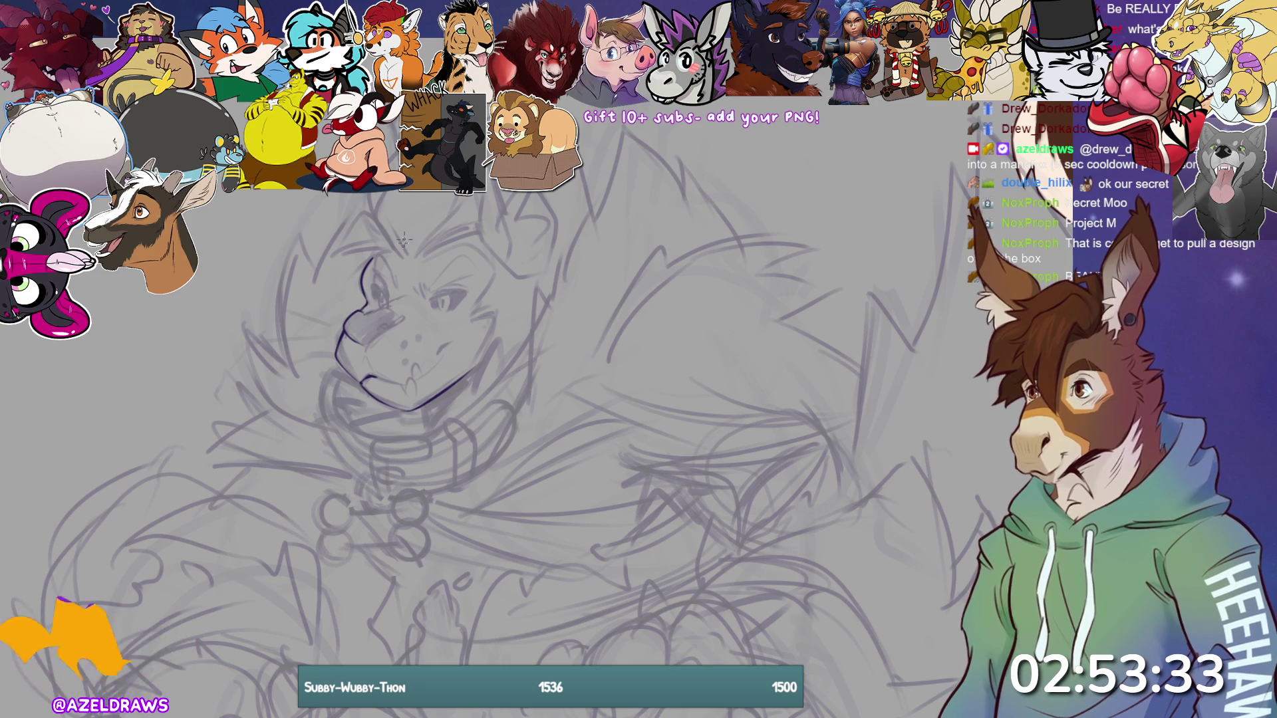
left_click_drag(366, 342, 379, 331)
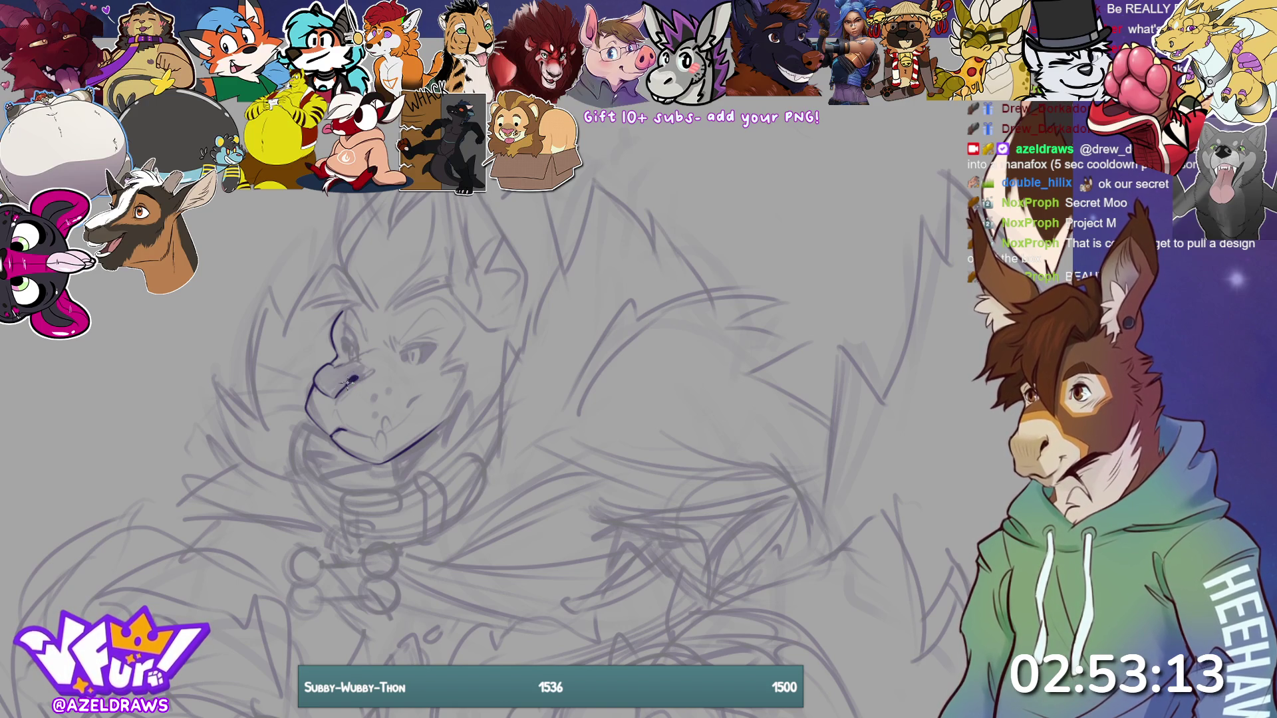
- Add a nostril and shading to the nose, then ink and lengthen the right eye line
left_click_drag(359, 377, 350, 380)
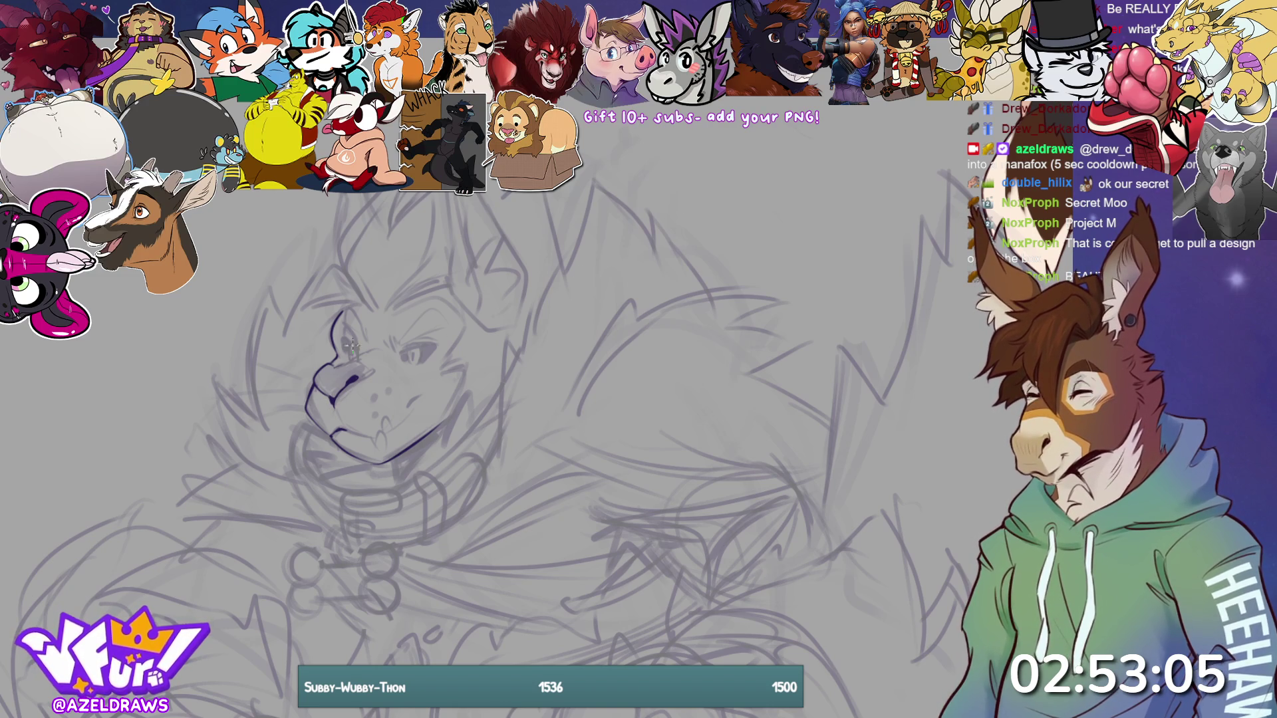
mouse_move(336, 368)
left_mouse_down()
mouse_move(367, 376)
mouse_move(356, 387)
left_mouse_up()
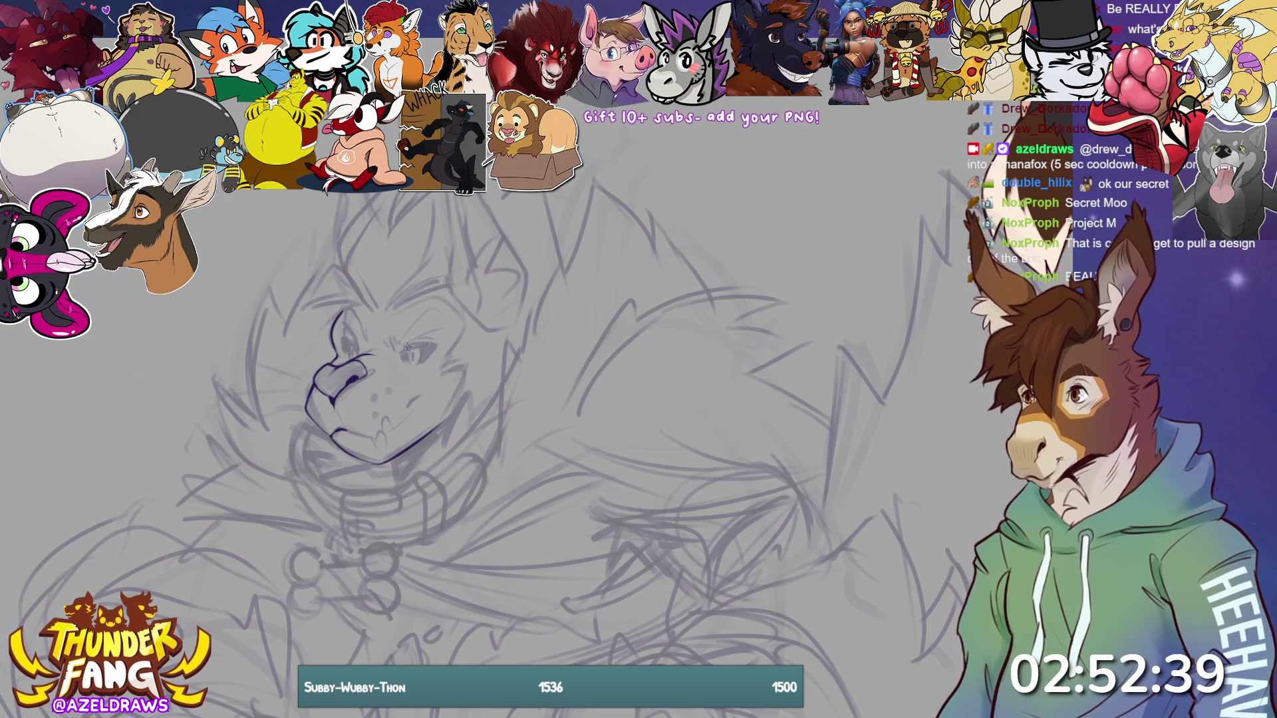
mouse_move(399, 352)
left_mouse_down()
mouse_move(434, 339)
mouse_move(407, 348)
left_mouse_up()
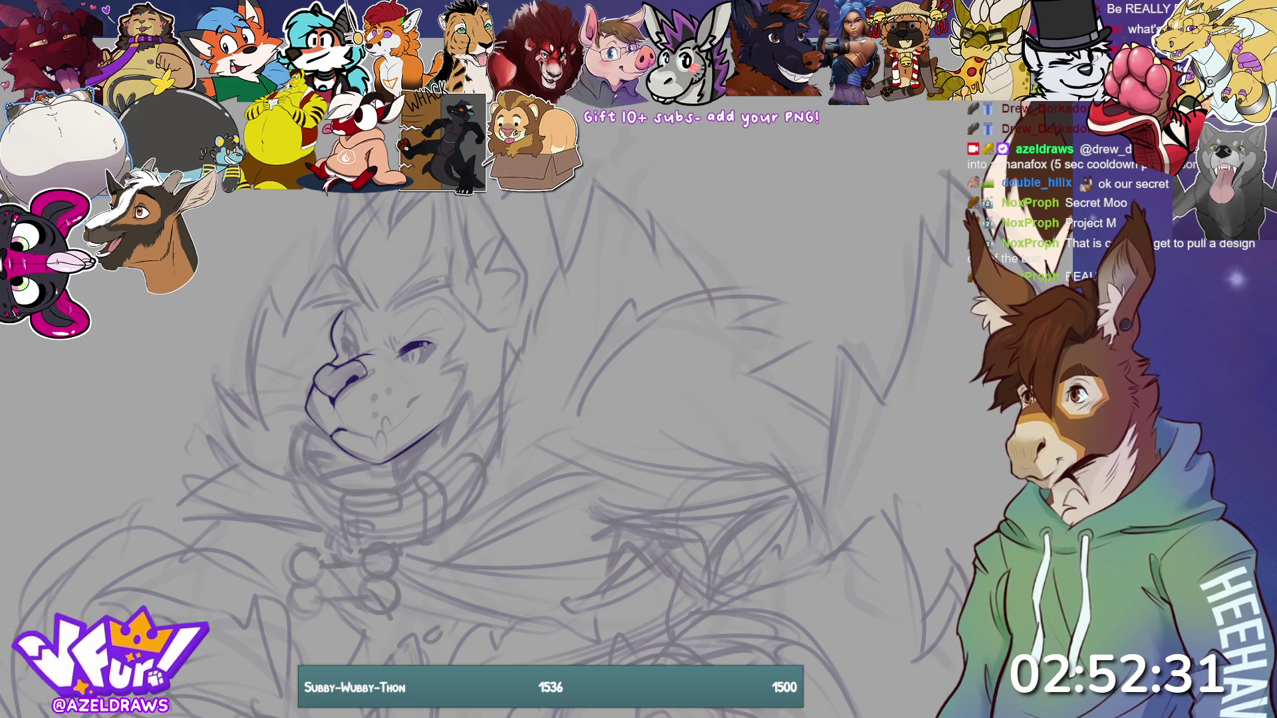
left_click_drag(409, 347, 438, 348)
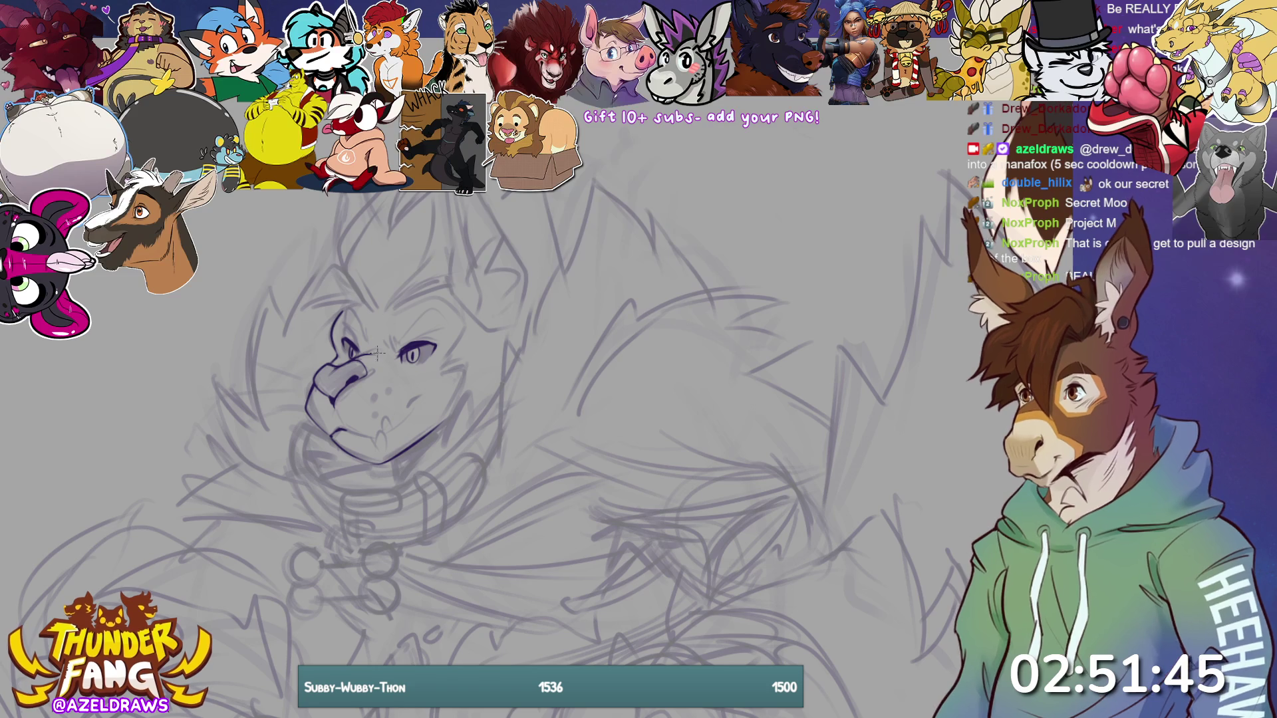
- Stroke the eyebrow above the eye, extend the mouth line into a smile, and start the brow-to-head tuft line
mouse_move(386, 336)
left_mouse_down()
mouse_move(407, 349)
mouse_move(435, 325)
mouse_move(423, 312)
mouse_move(445, 319)
left_mouse_up()
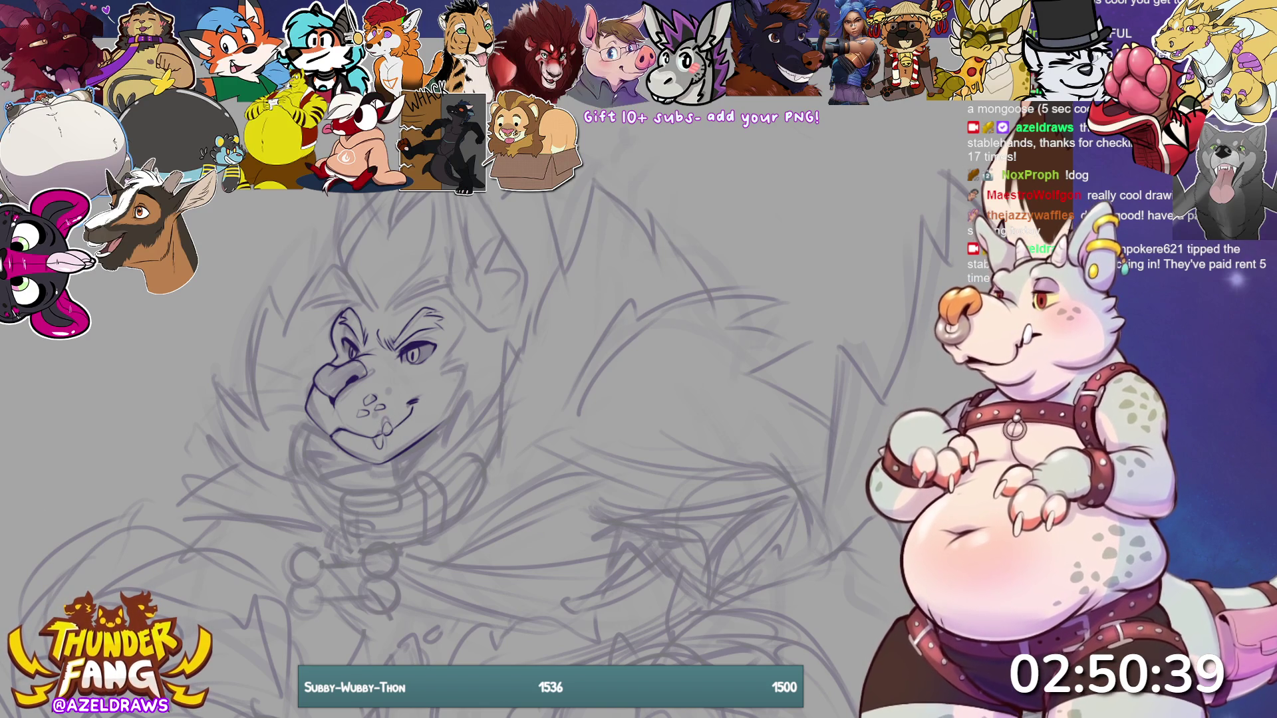
left_click_drag(412, 402, 433, 403)
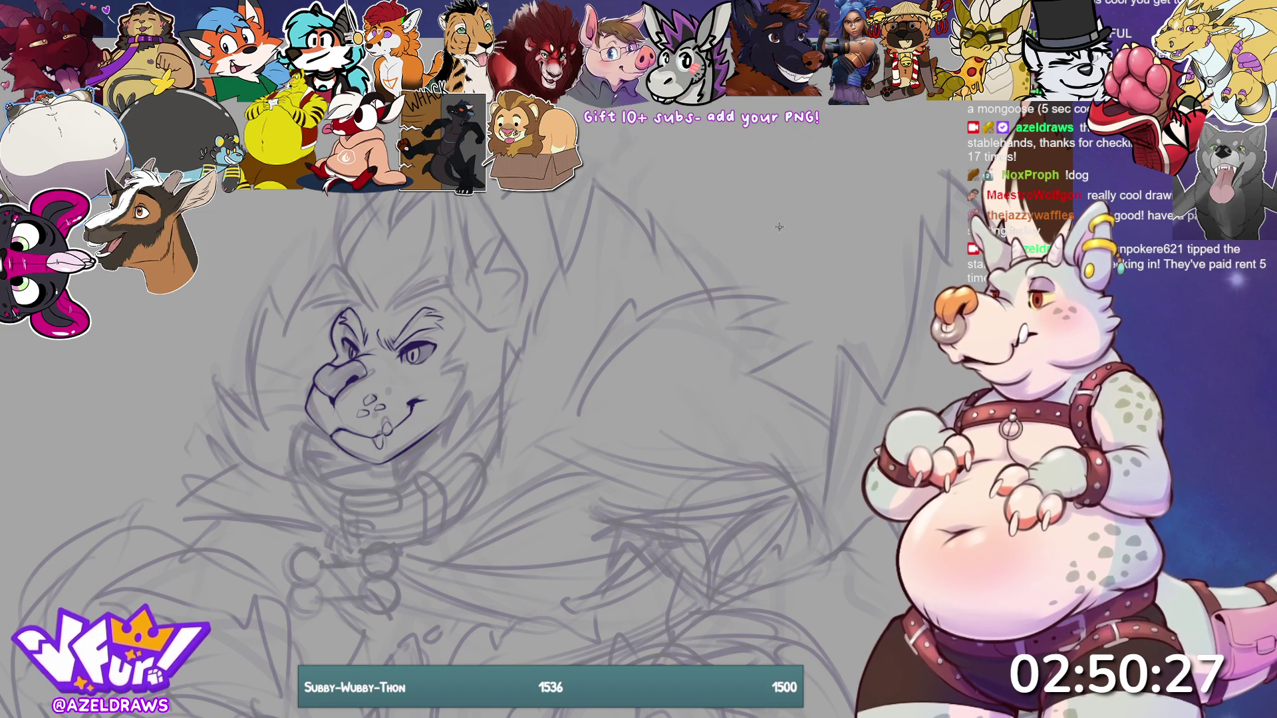
mouse_move(364, 312)
left_mouse_down()
mouse_move(336, 253)
mouse_move(362, 195)
left_mouse_up()
- Redraw the tuft stroke from brow over the head top after two undos, adding small strokes at the top
key("ctrl+z")
key("ctrl+z")
mouse_move(365, 308)
left_mouse_down()
mouse_move(341, 279)
mouse_move(382, 193)
left_mouse_up()
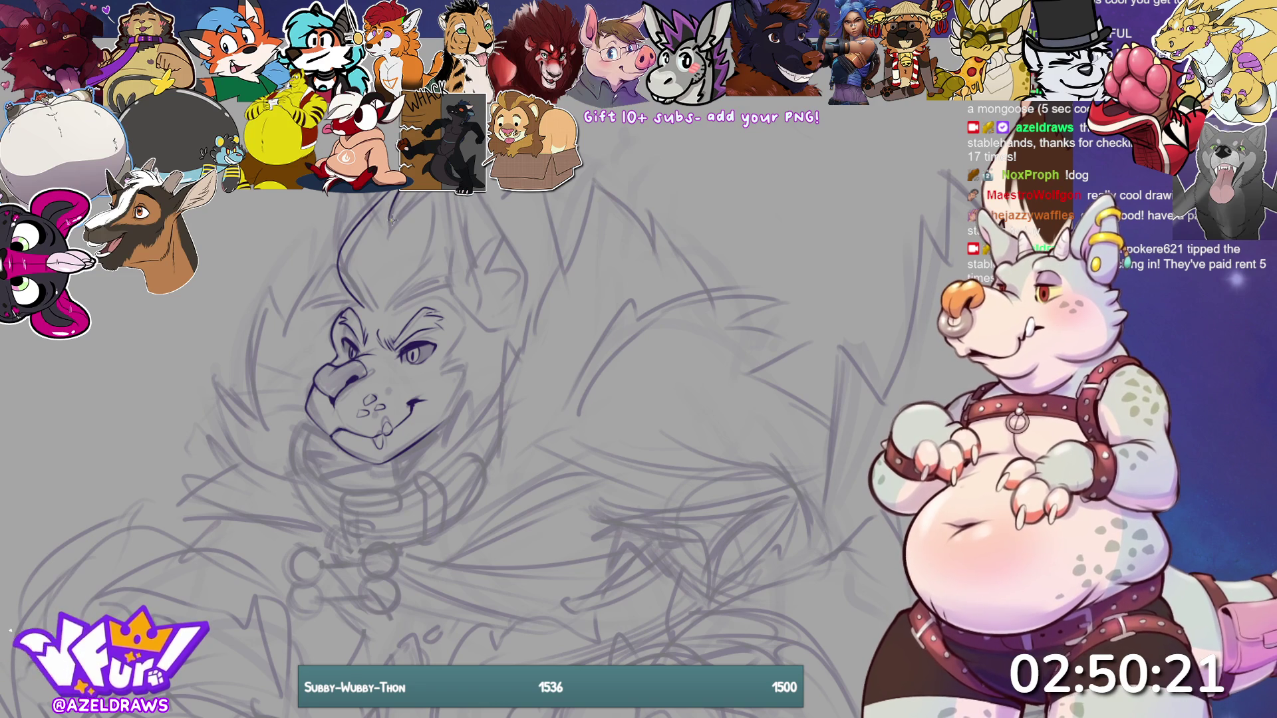
key("ctrl+z")
mouse_move(344, 282)
left_mouse_down()
mouse_move(339, 226)
mouse_move(396, 193)
left_mouse_up()
mouse_move(399, 259)
left_mouse_down()
mouse_move(383, 211)
mouse_move(392, 193)
left_mouse_up()
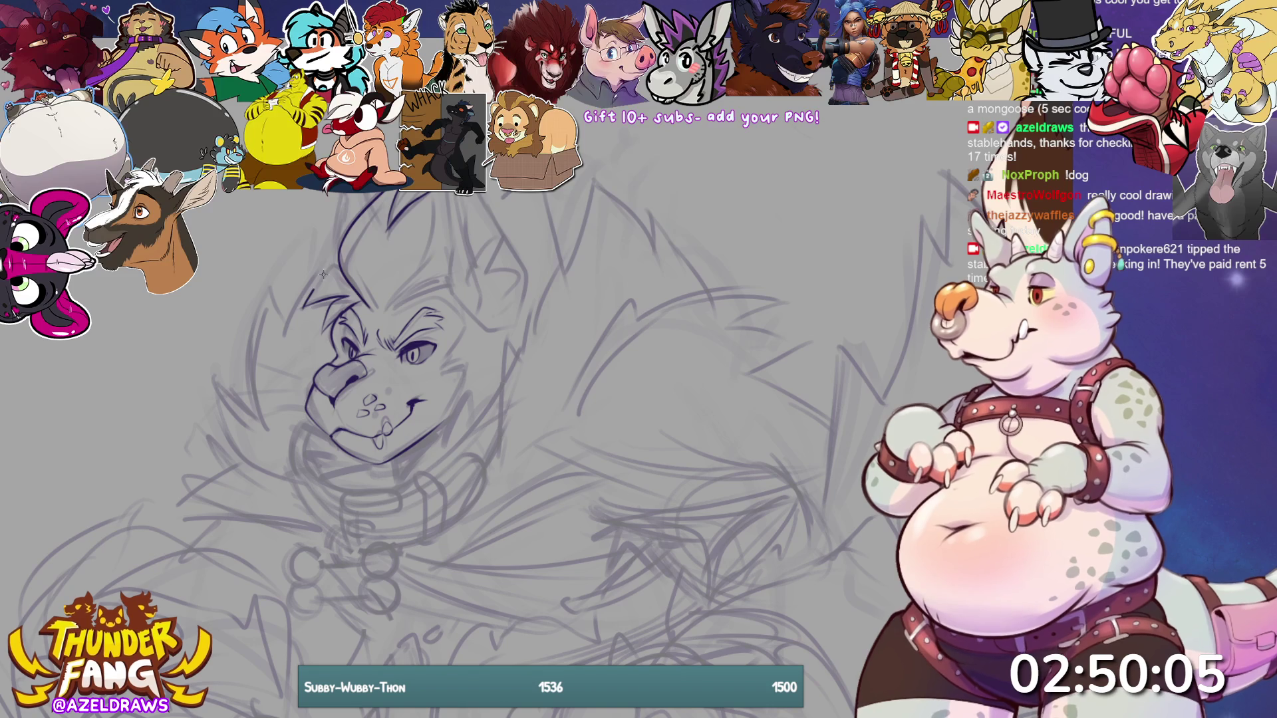
- Draw a line down the side of the head, then try a downward tuft extension and undo it
left_click_drag(338, 268, 306, 304)
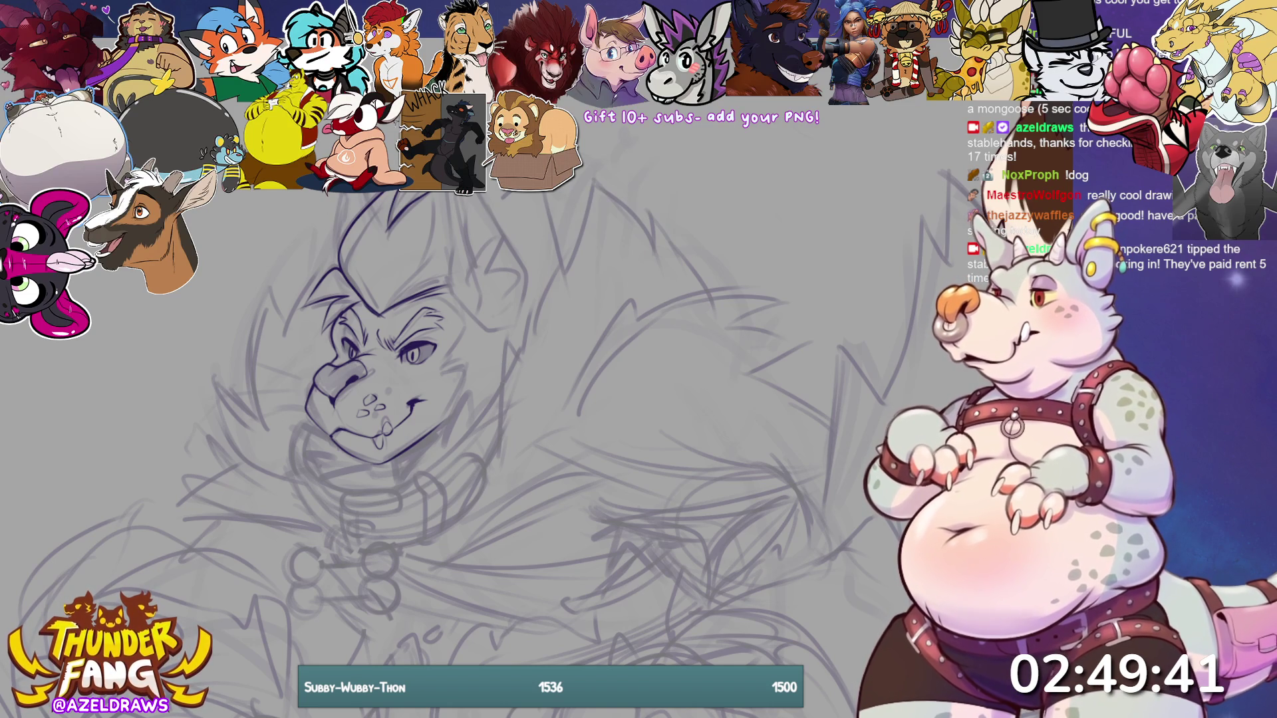
left_click_drag(327, 193, 339, 262)
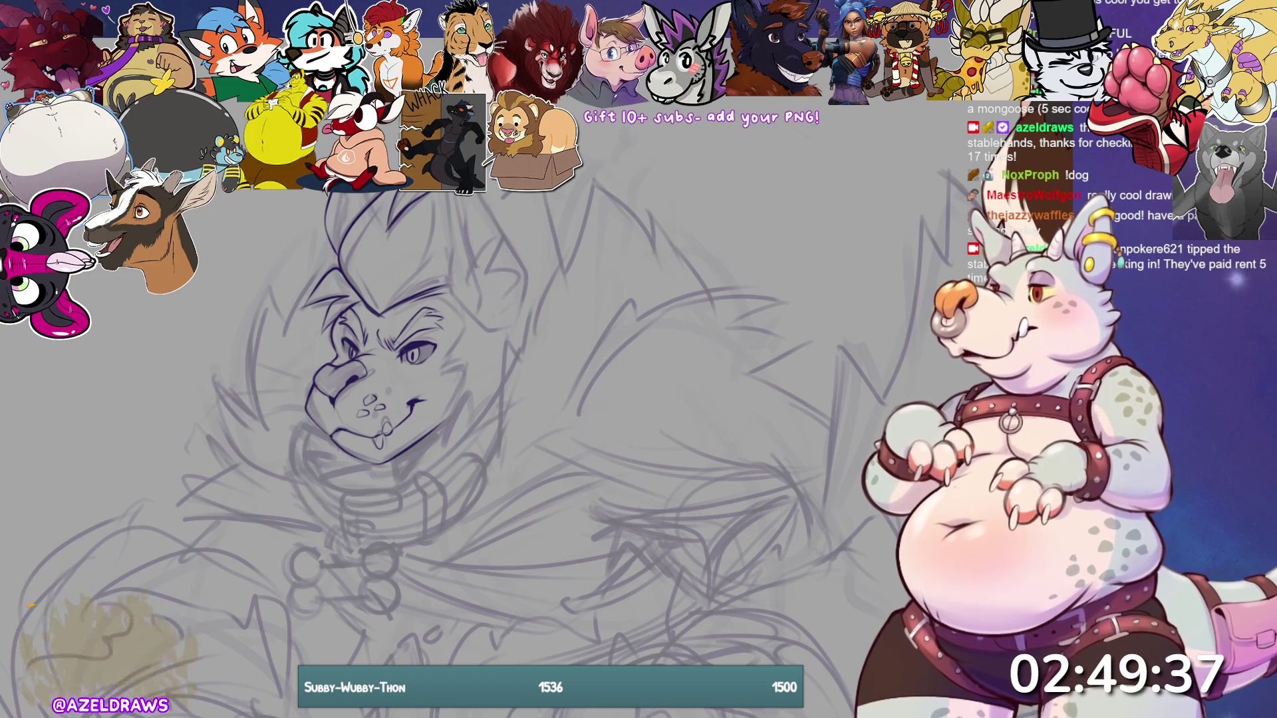
key("ctrl+z")
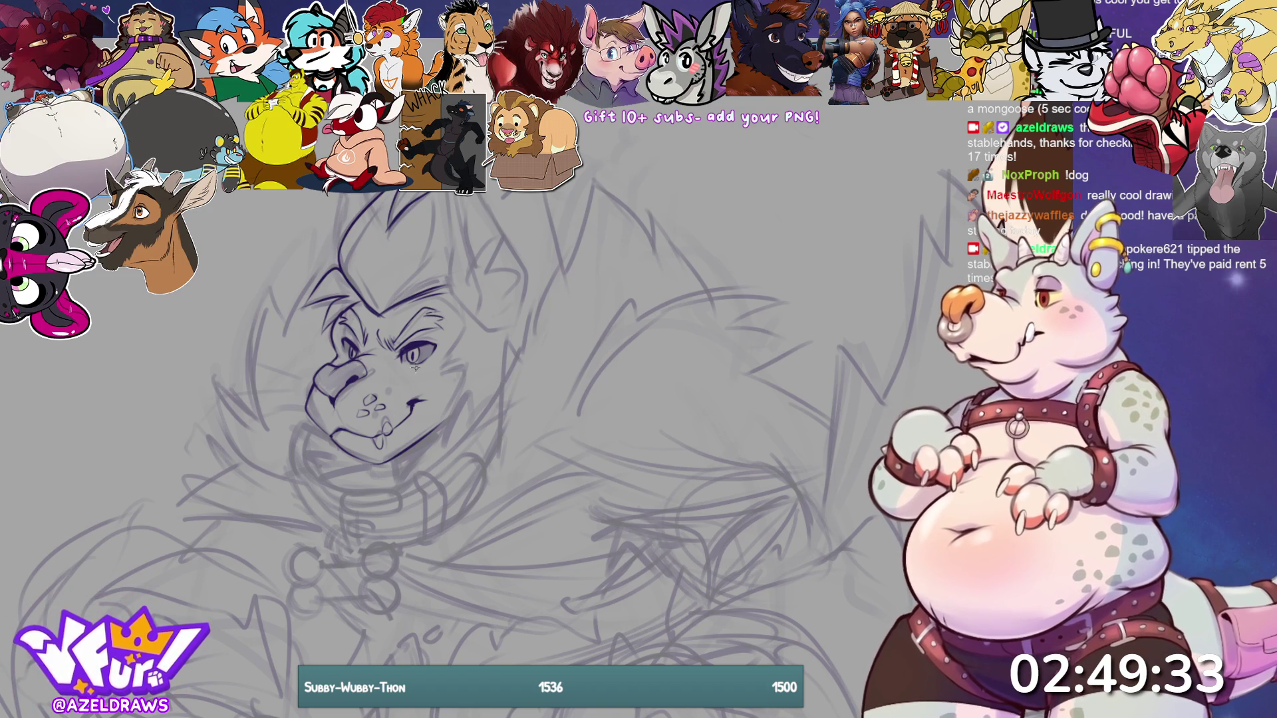
- Lasso the top head tuft, transform it into a better position, and redraw its line toward the brow
mouse_move(376, 199)
left_mouse_down()
mouse_move(320, 219)
mouse_move(379, 227)
mouse_move(336, 205)
mouse_move(345, 224)
left_mouse_up()
left_click(404, 282)
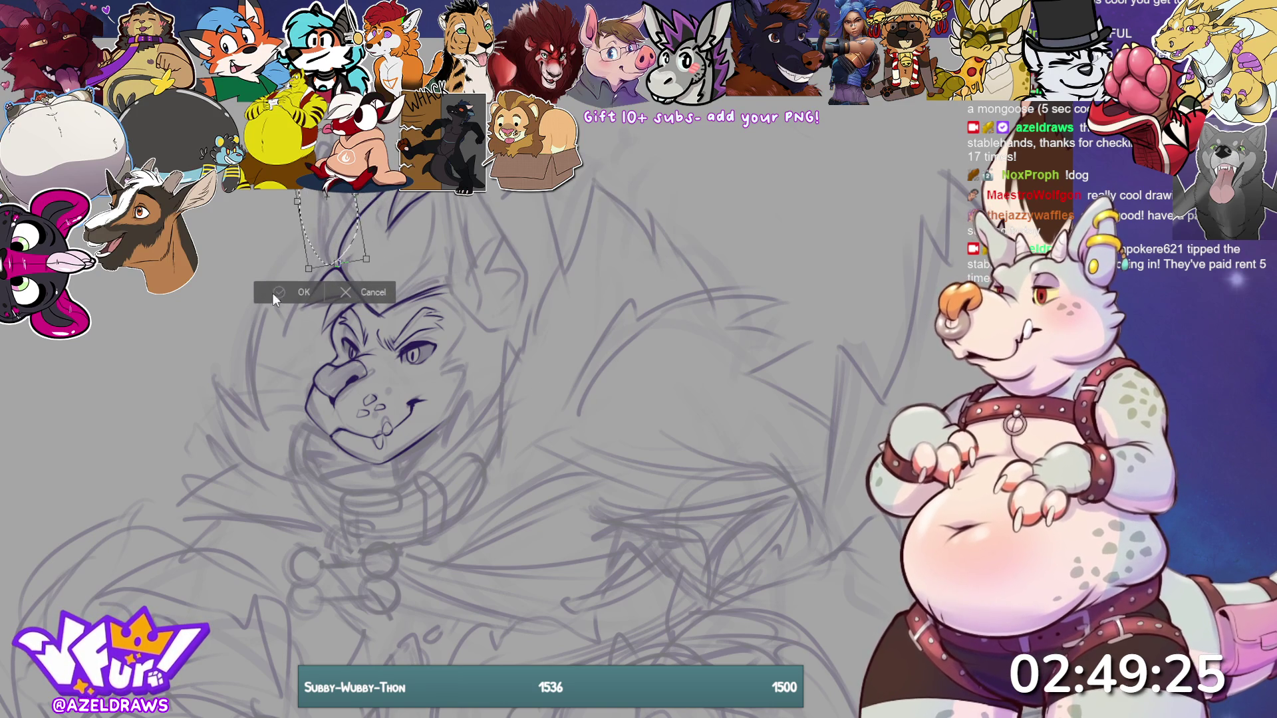
left_click(293, 292)
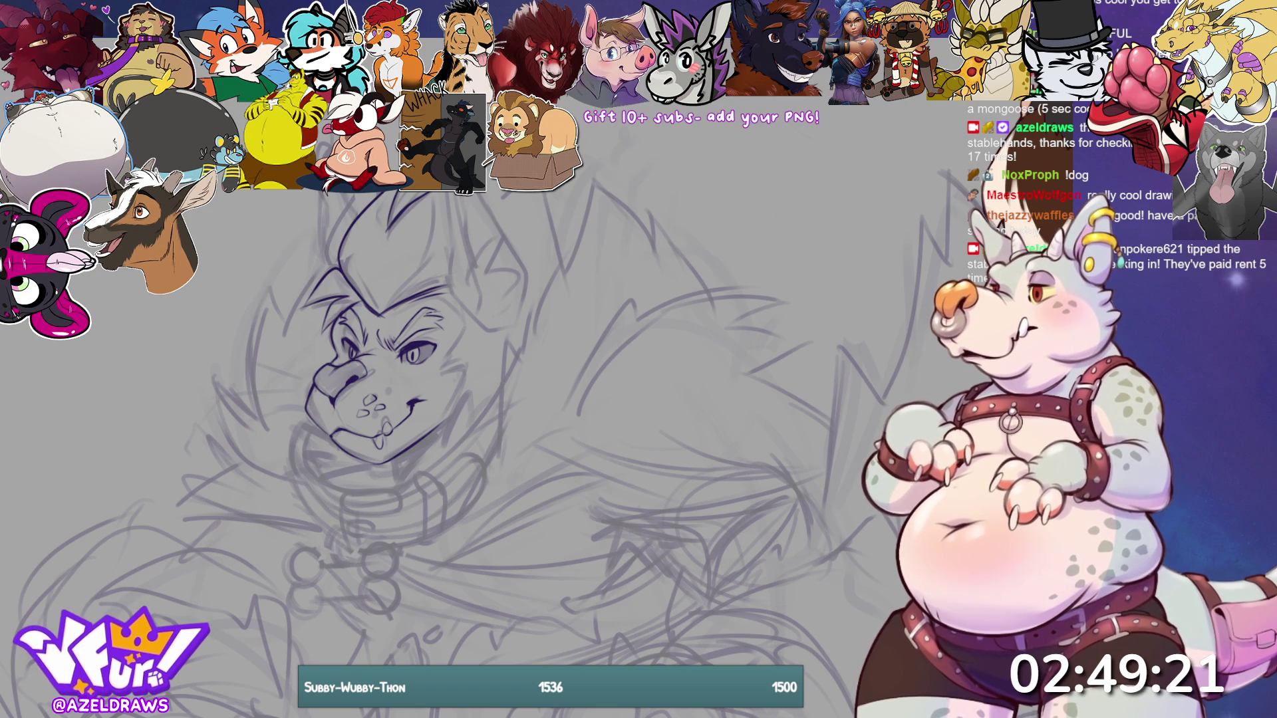
mouse_move(322, 195)
left_mouse_down()
mouse_move(317, 246)
mouse_move(336, 273)
left_mouse_up()
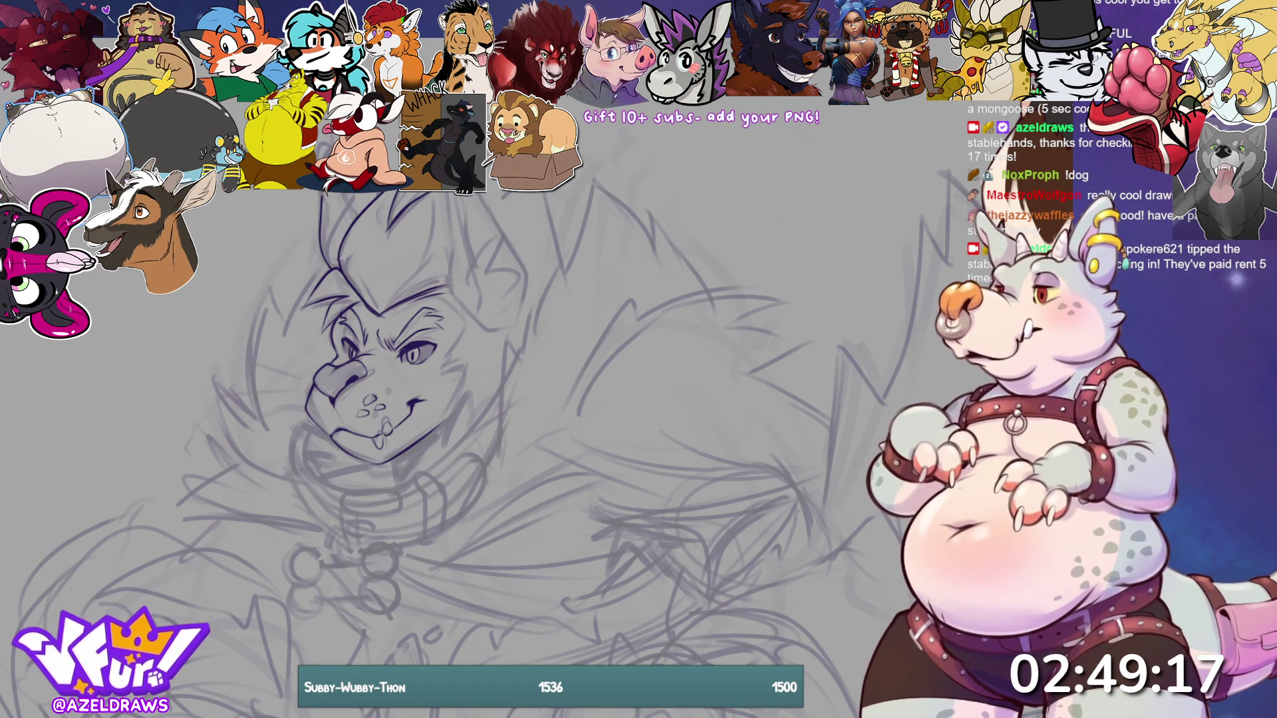
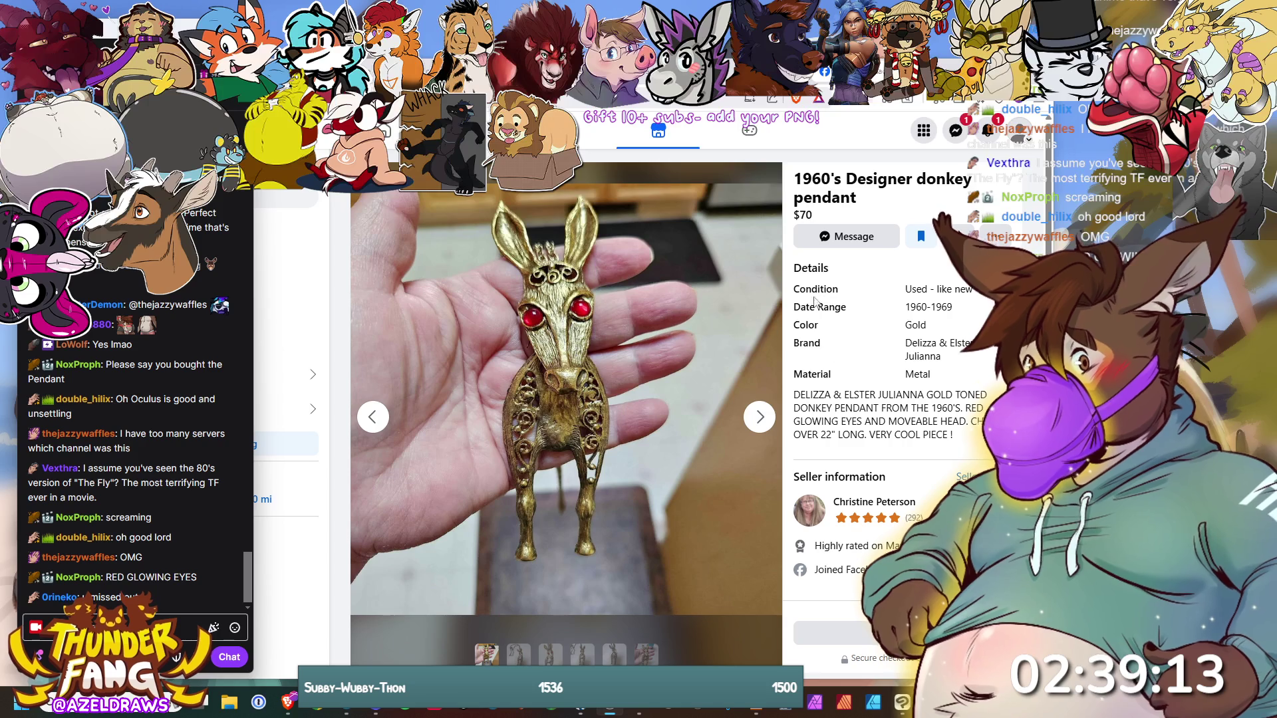
- Page through the donkey pendant photos, from the chain view through the close-up to the last photo
left_click(760, 419)
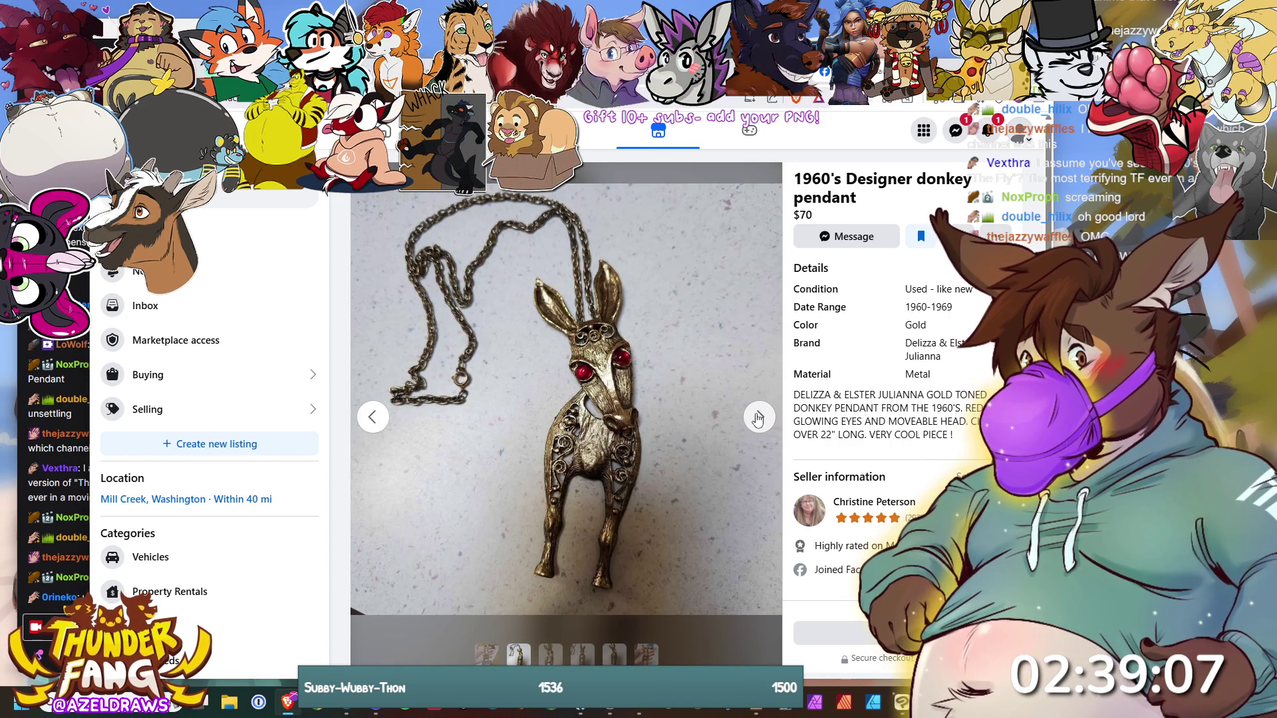
left_click(758, 419)
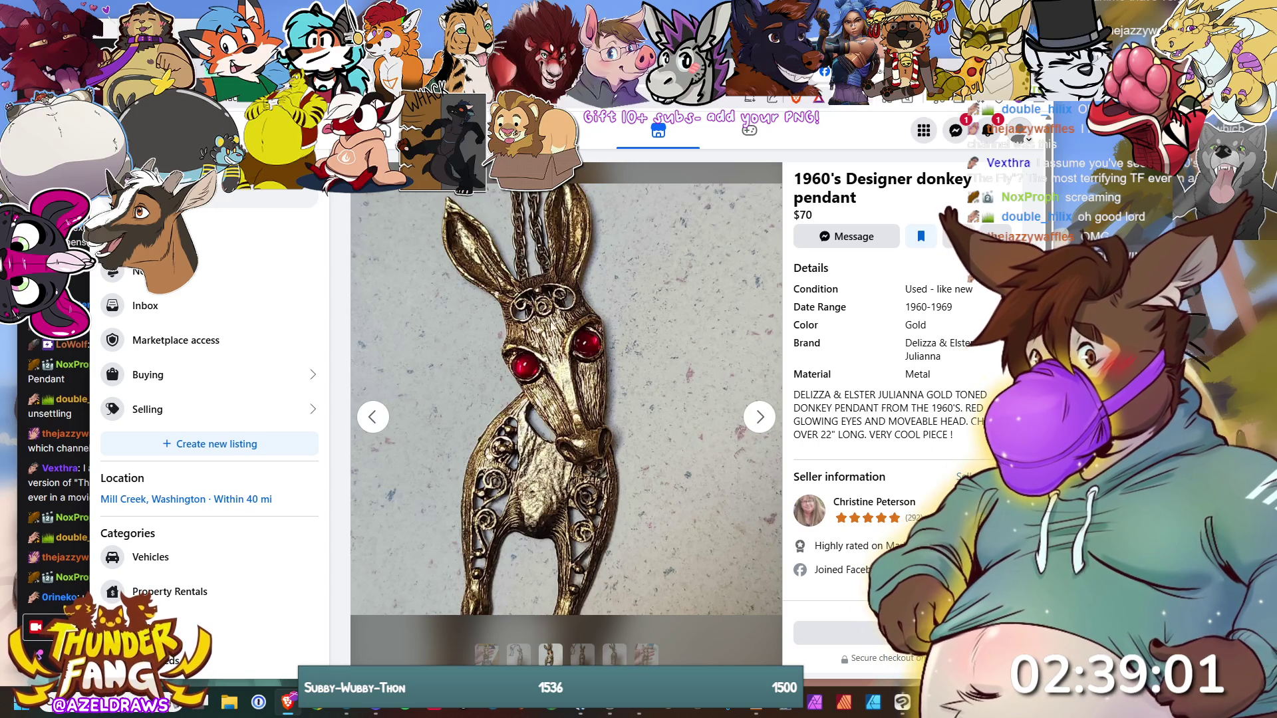
left_click(759, 417)
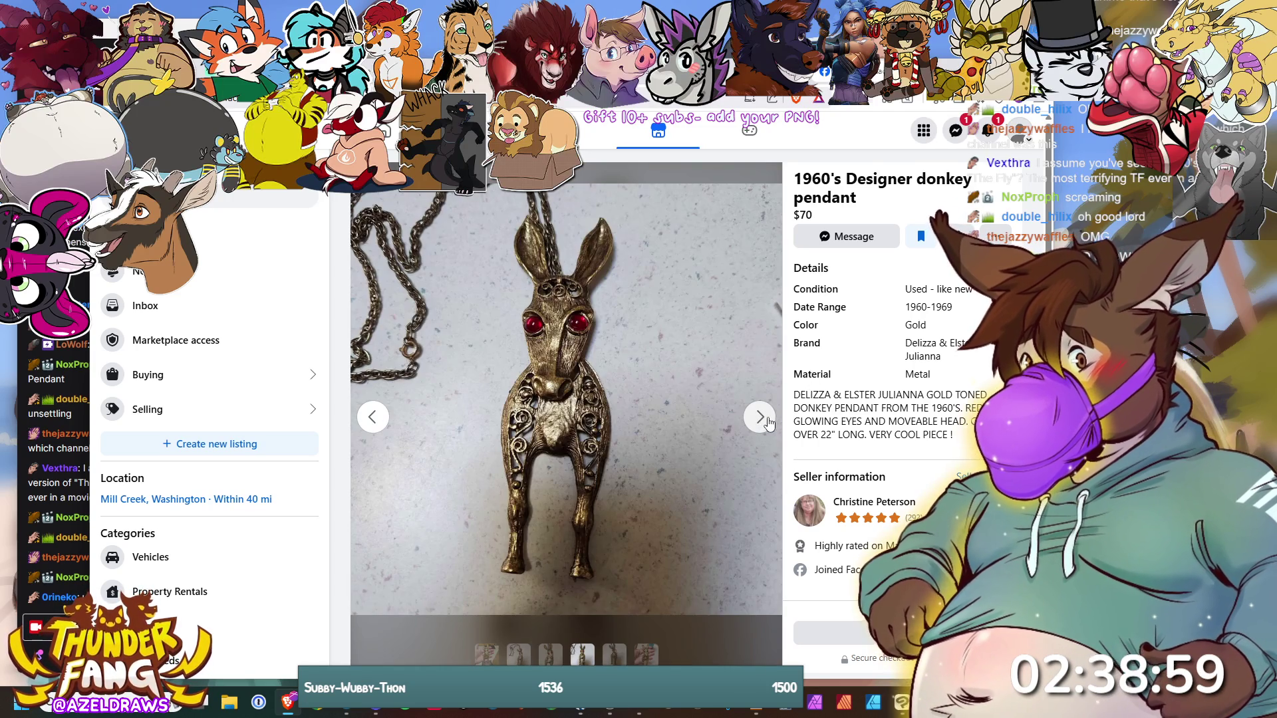
left_click(760, 418)
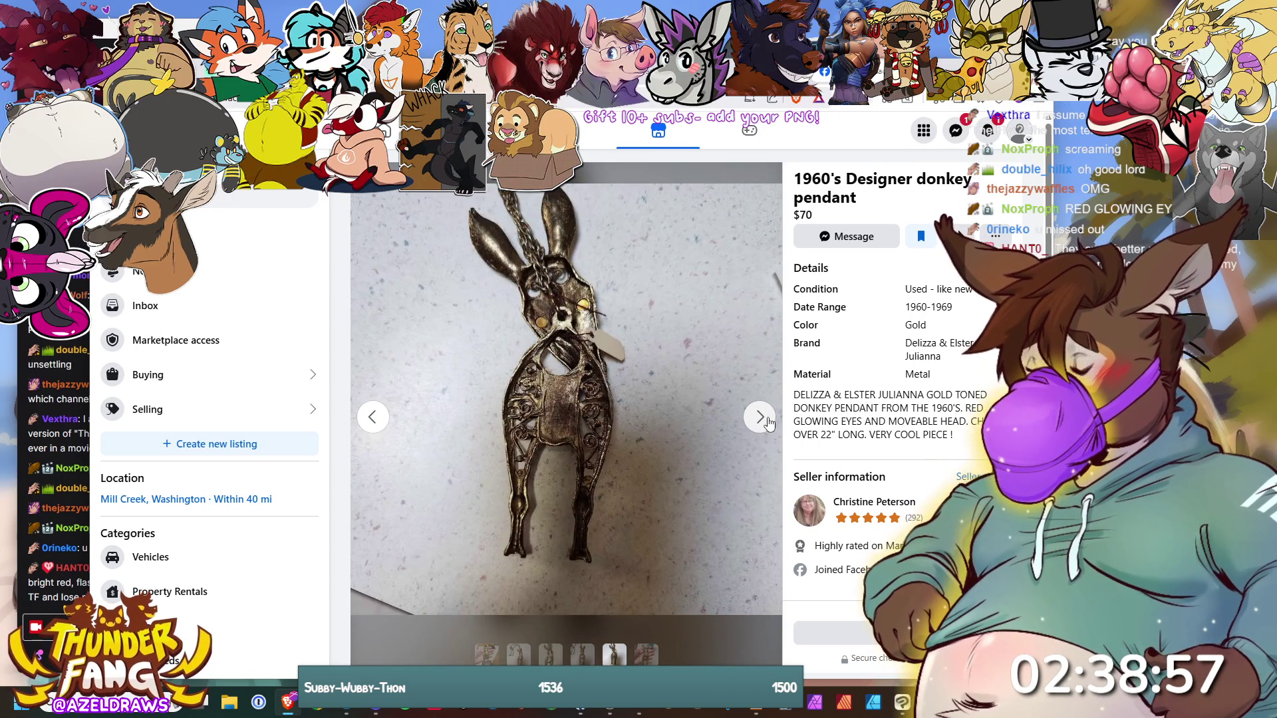
left_click(760, 417)
left_click(769, 424)
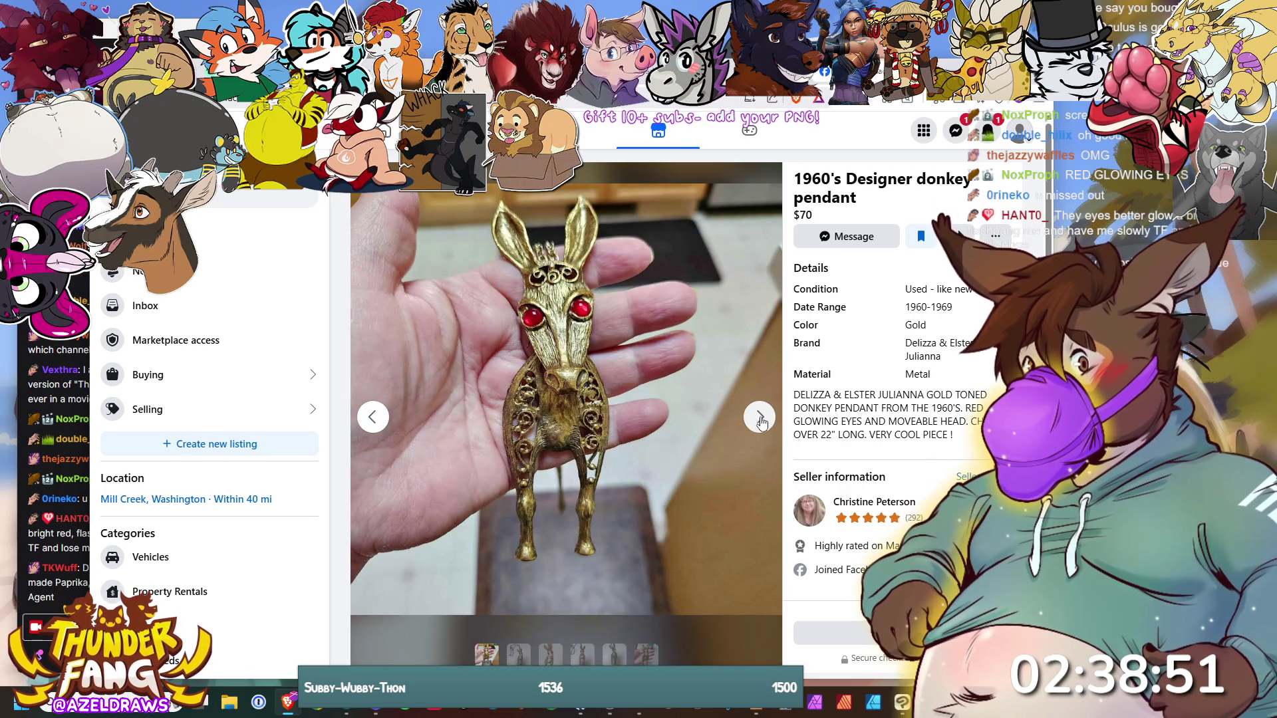
- Cycle through the photos again, stop on the pendant hanging on its chain, and bring up the chat window
left_click(761, 421)
left_click(762, 421)
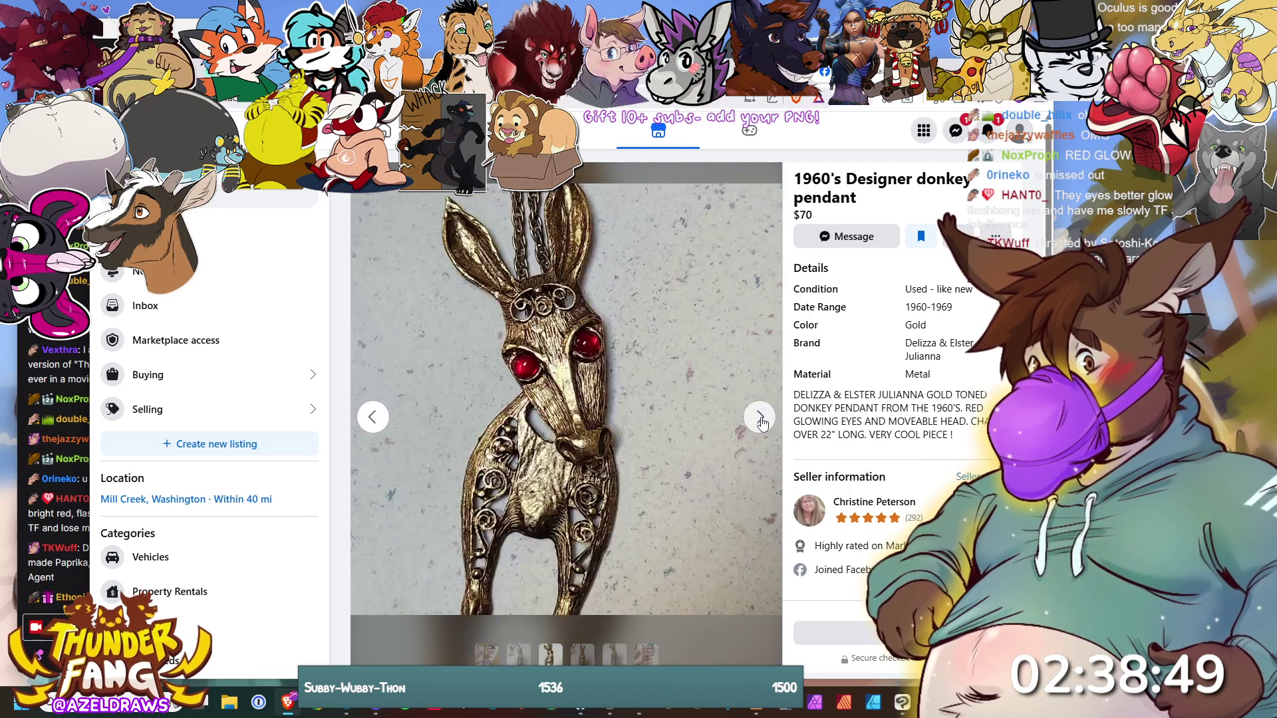
left_click(761, 422)
left_click(761, 422)
left_click(762, 422)
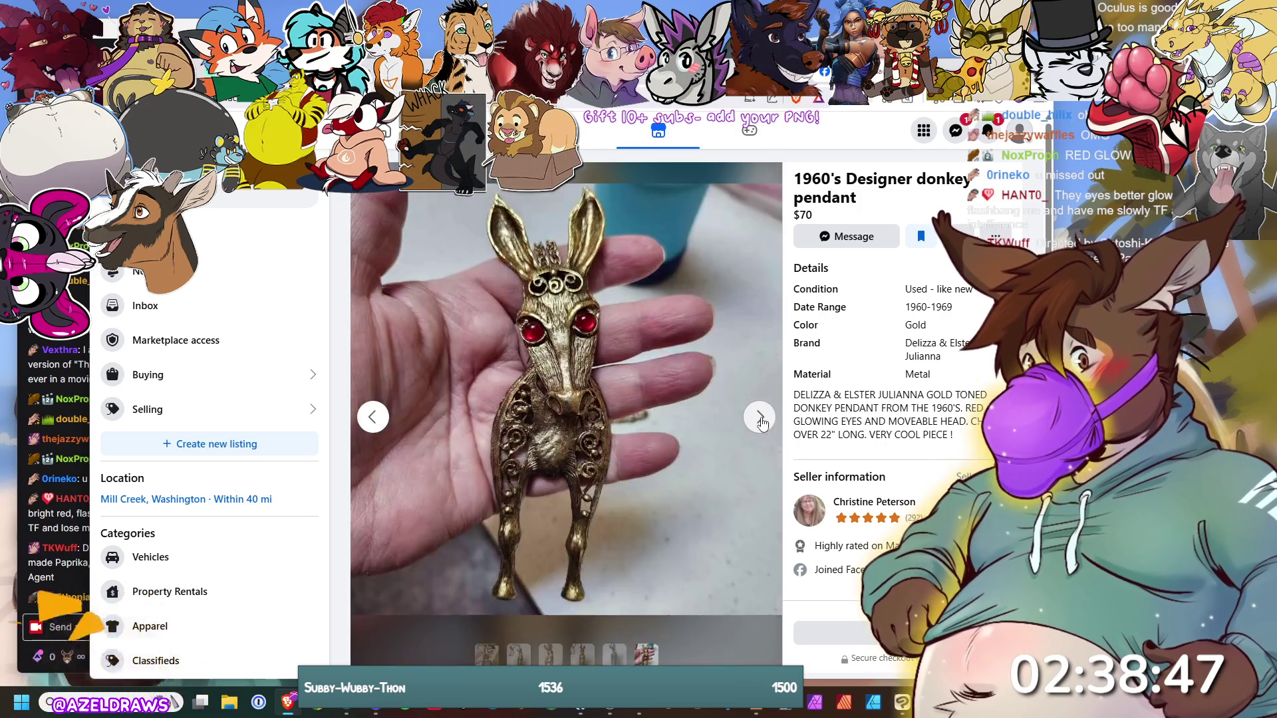
left_click(761, 421)
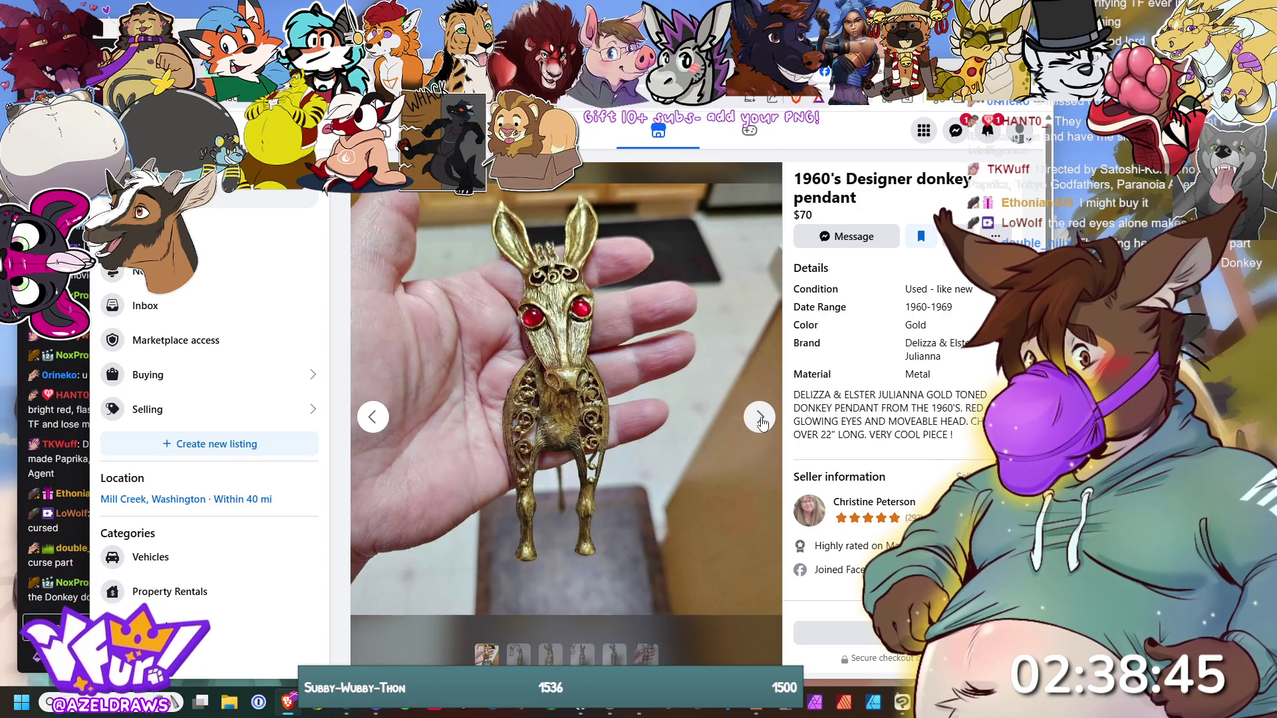
left_click(761, 421)
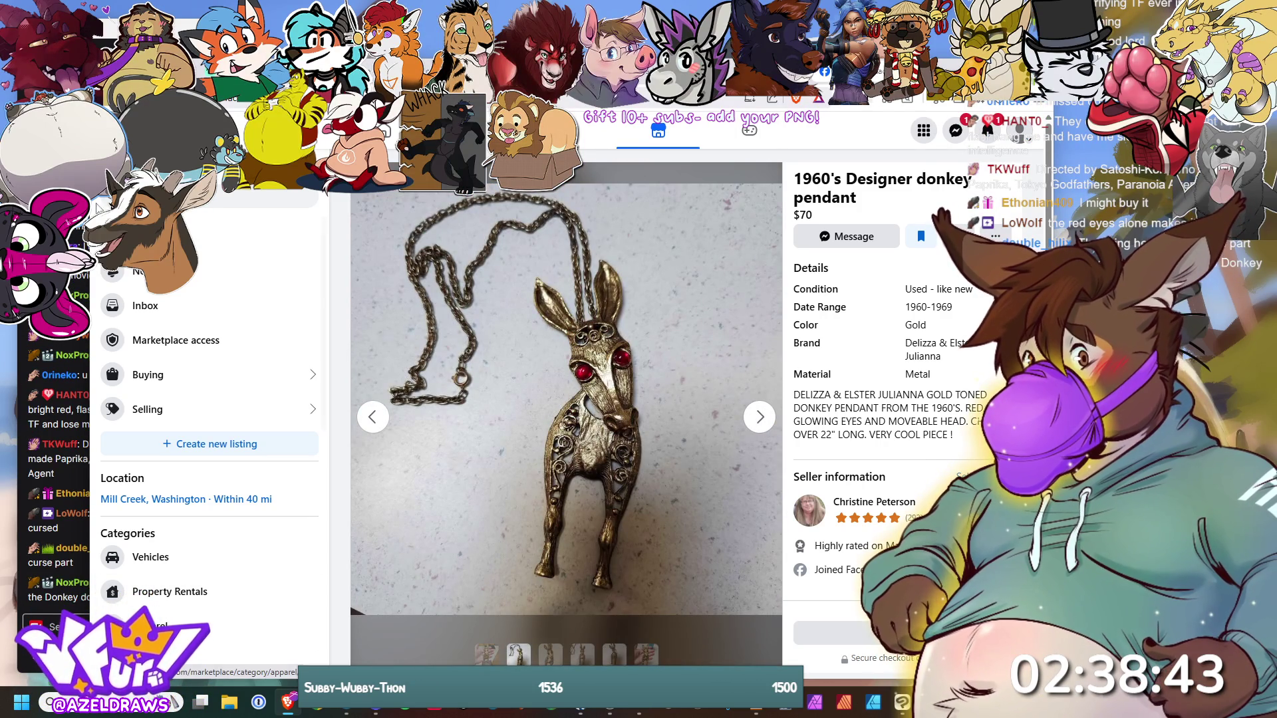
left_click(108, 27)
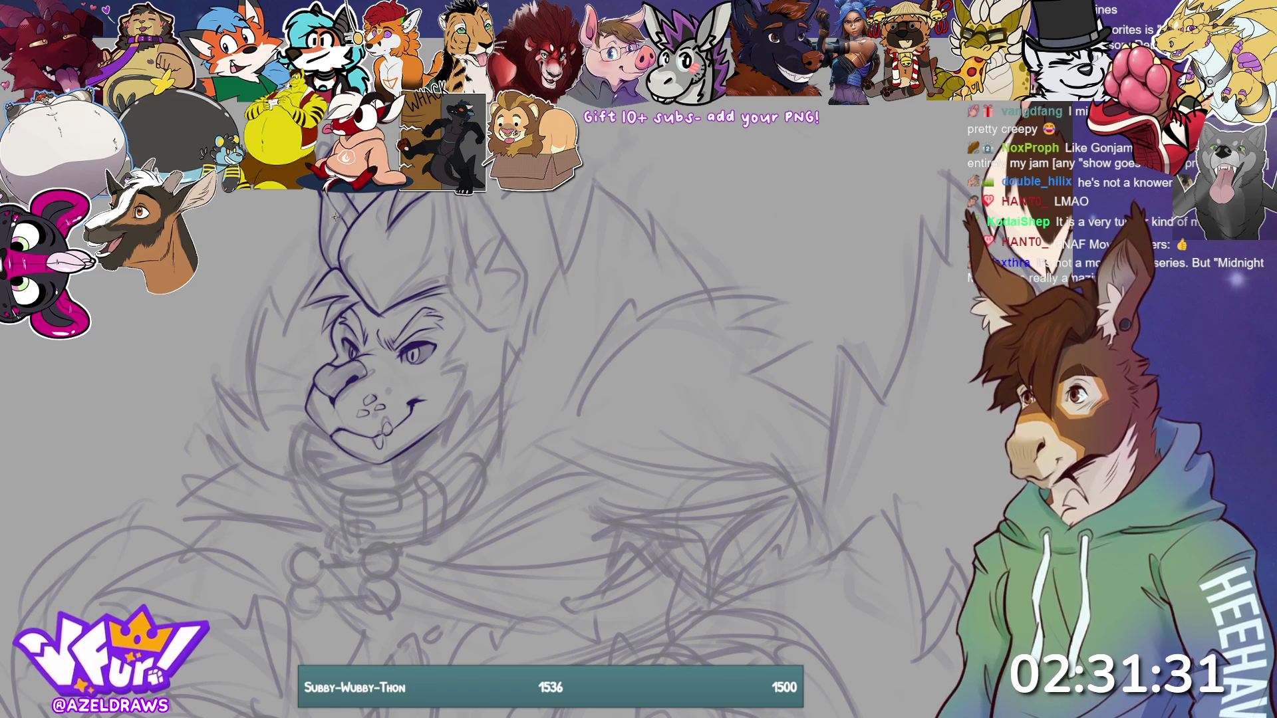
- Ink the right ear's outer and inner edges and a line near its tip, redoing the inner stroke, plus short left-ear lines
left_click_drag(329, 216, 321, 246)
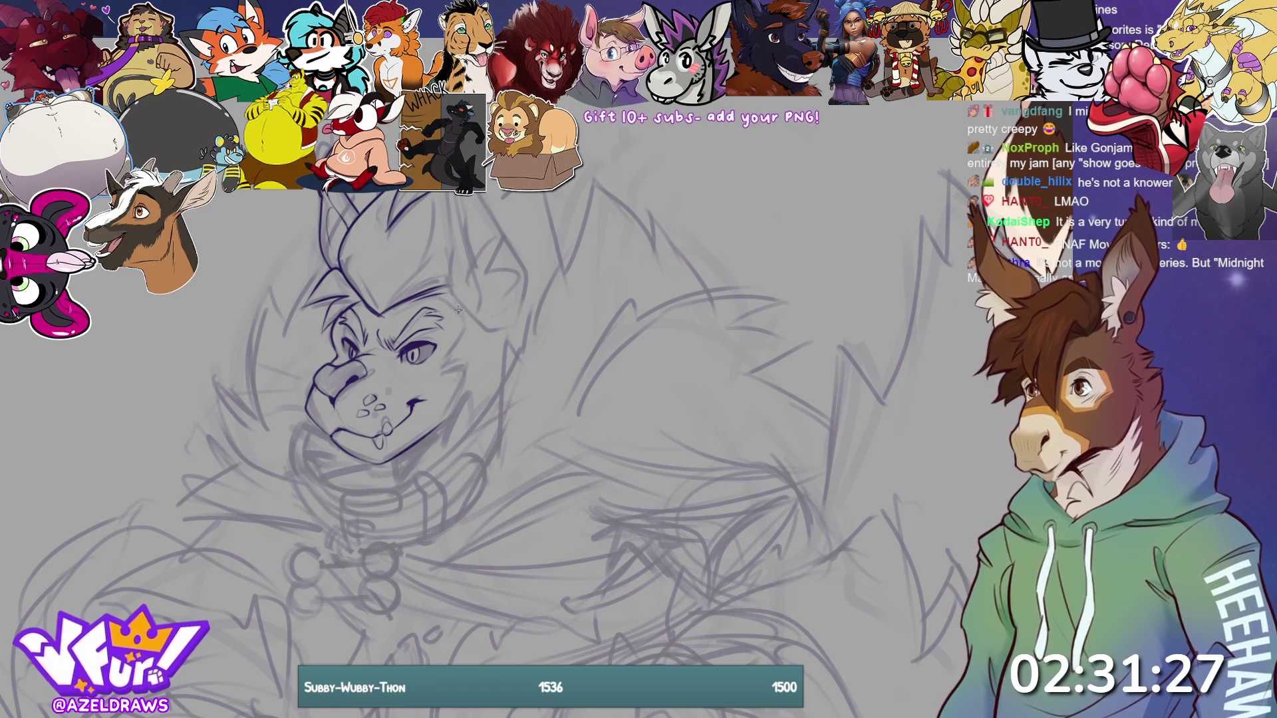
left_click_drag(461, 307, 448, 198)
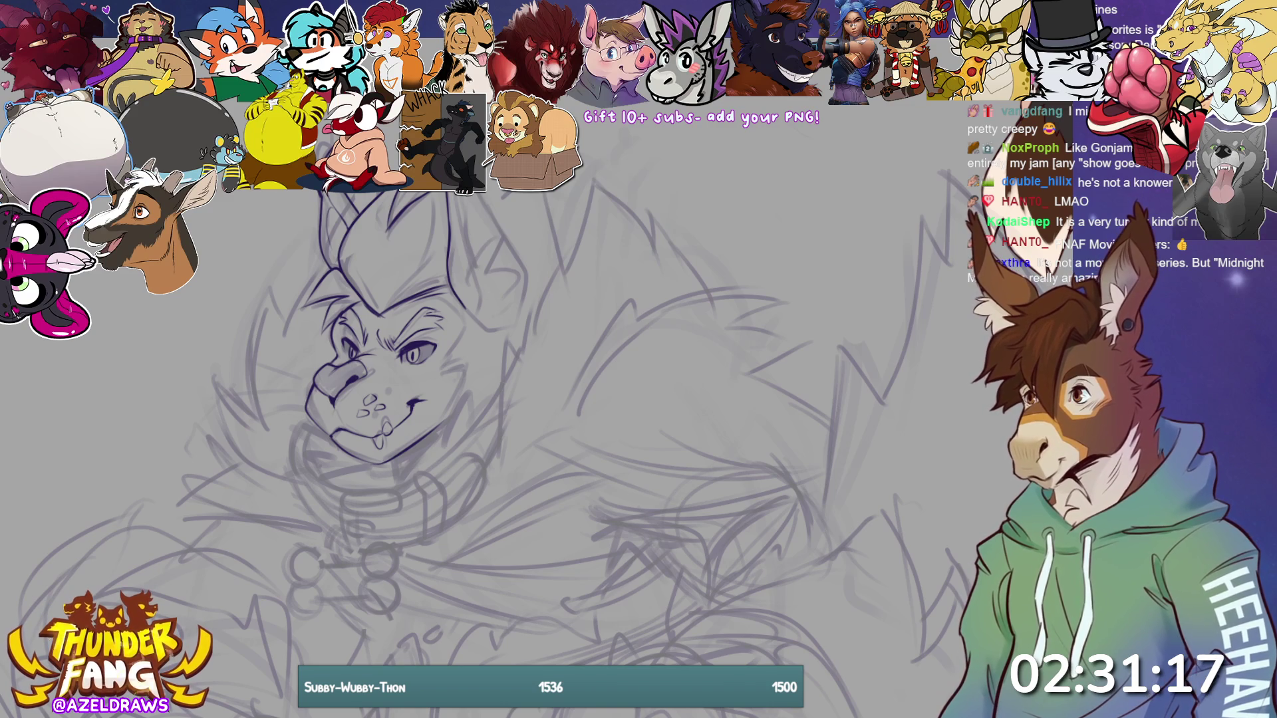
left_click_drag(481, 200, 526, 306)
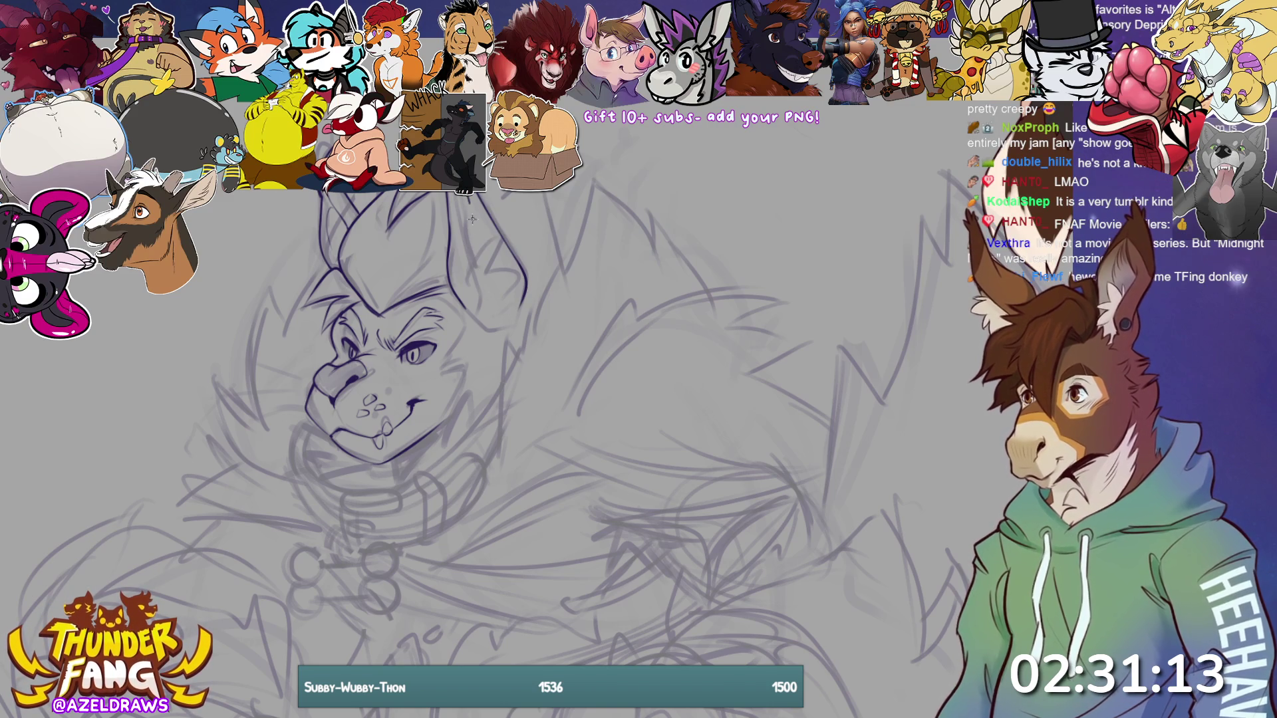
mouse_move(467, 197)
left_mouse_down()
mouse_move(479, 315)
mouse_move(459, 306)
left_mouse_up()
key("ctrl+z")
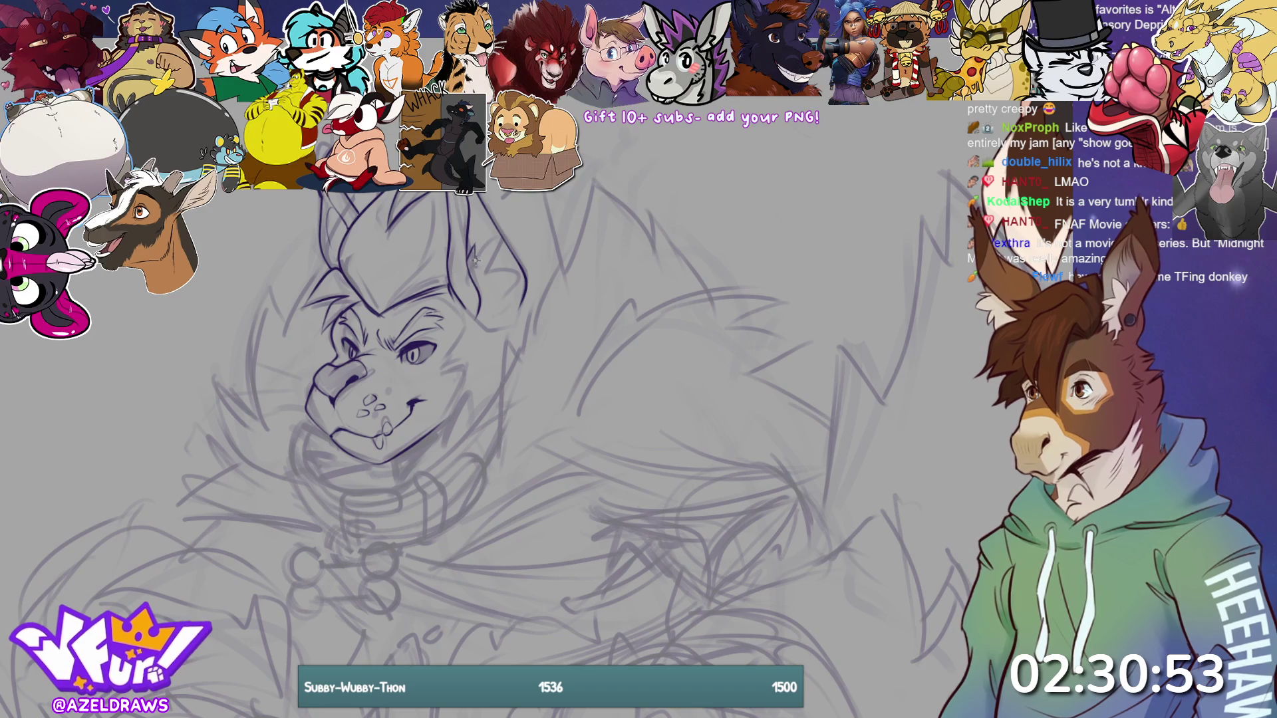
mouse_move(499, 247)
left_mouse_down()
mouse_move(493, 269)
mouse_move(512, 267)
mouse_move(514, 309)
mouse_move(502, 326)
left_mouse_up()
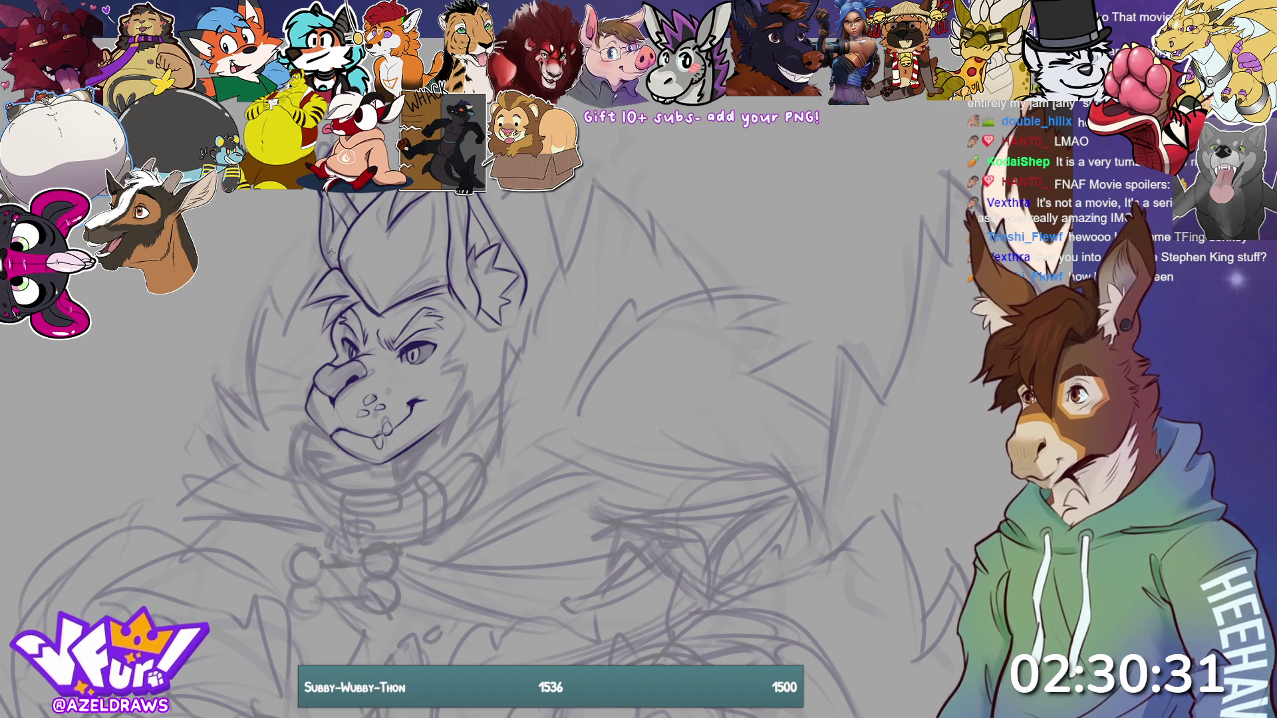
left_click_drag(327, 202, 333, 246)
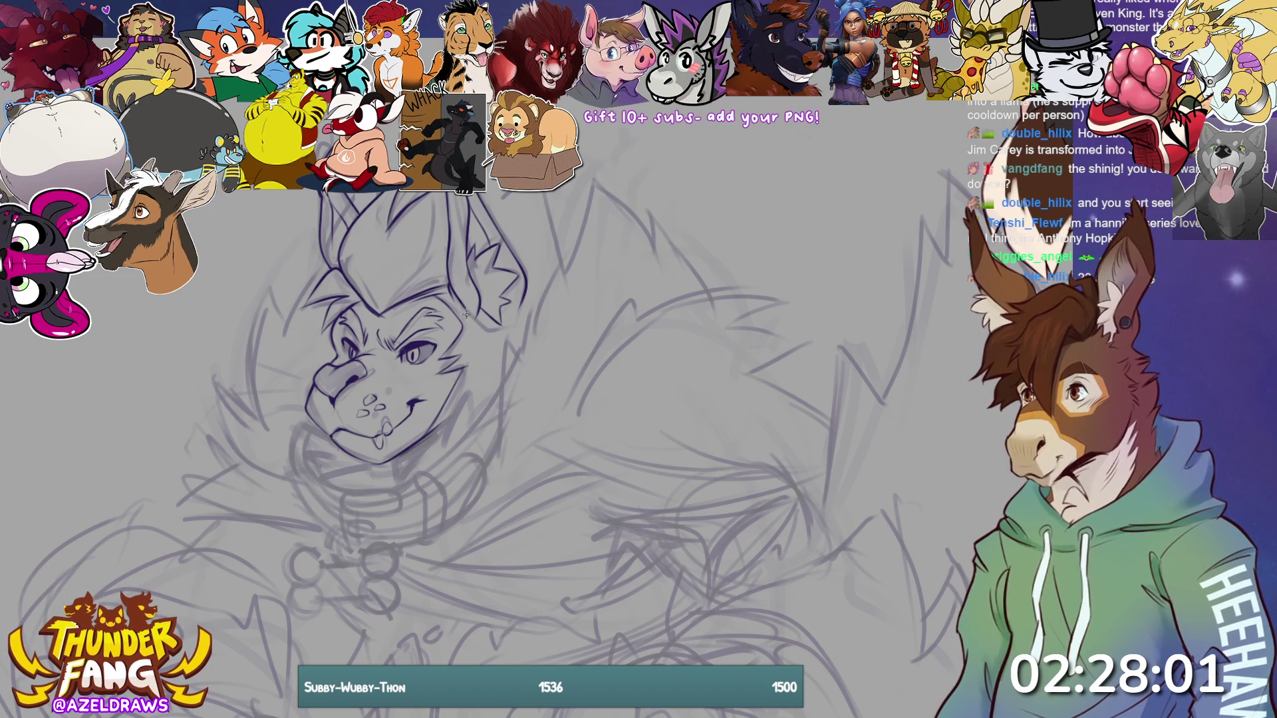
- Ink the ear's lower outline and a V-shaped fur notch, undoing one misplaced stroke
left_click_drag(493, 328, 520, 301)
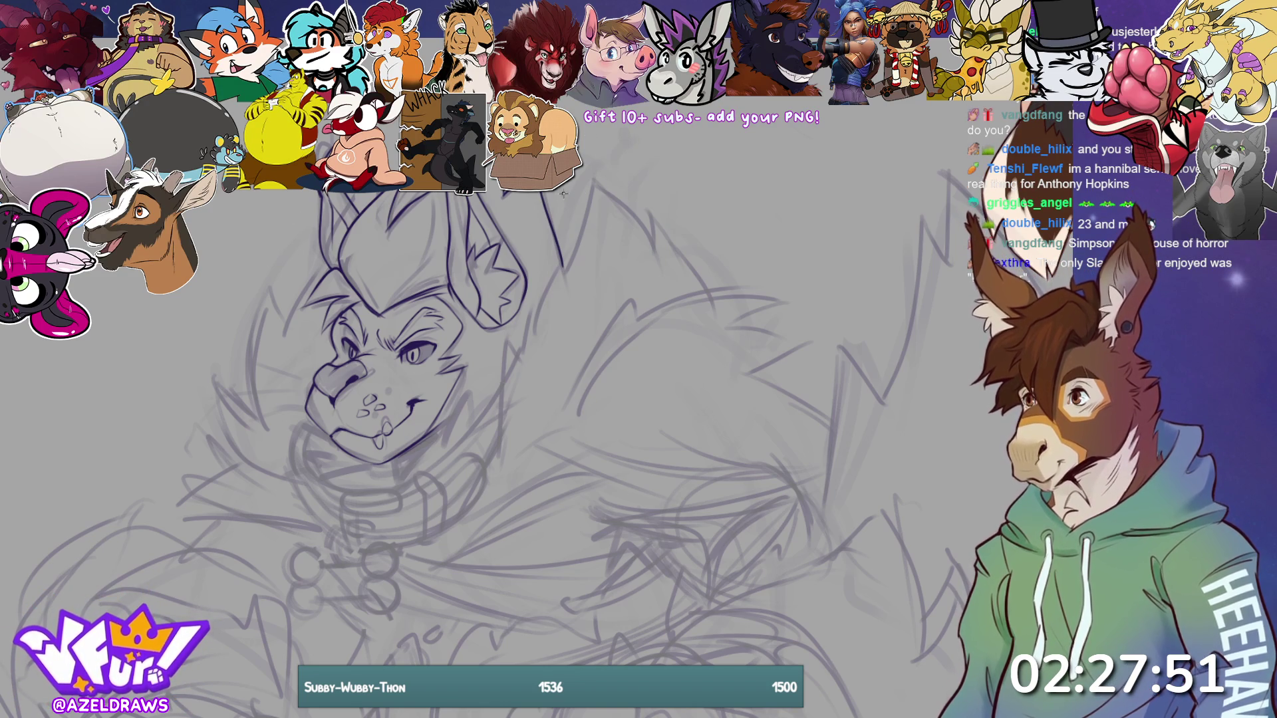
mouse_move(563, 267)
left_mouse_down()
mouse_move(548, 193)
mouse_move(566, 269)
left_mouse_up()
key("ctrl+z")
key("ctrl+z")
mouse_move(546, 192)
left_mouse_down()
mouse_move(571, 271)
mouse_move(592, 188)
left_mouse_up()
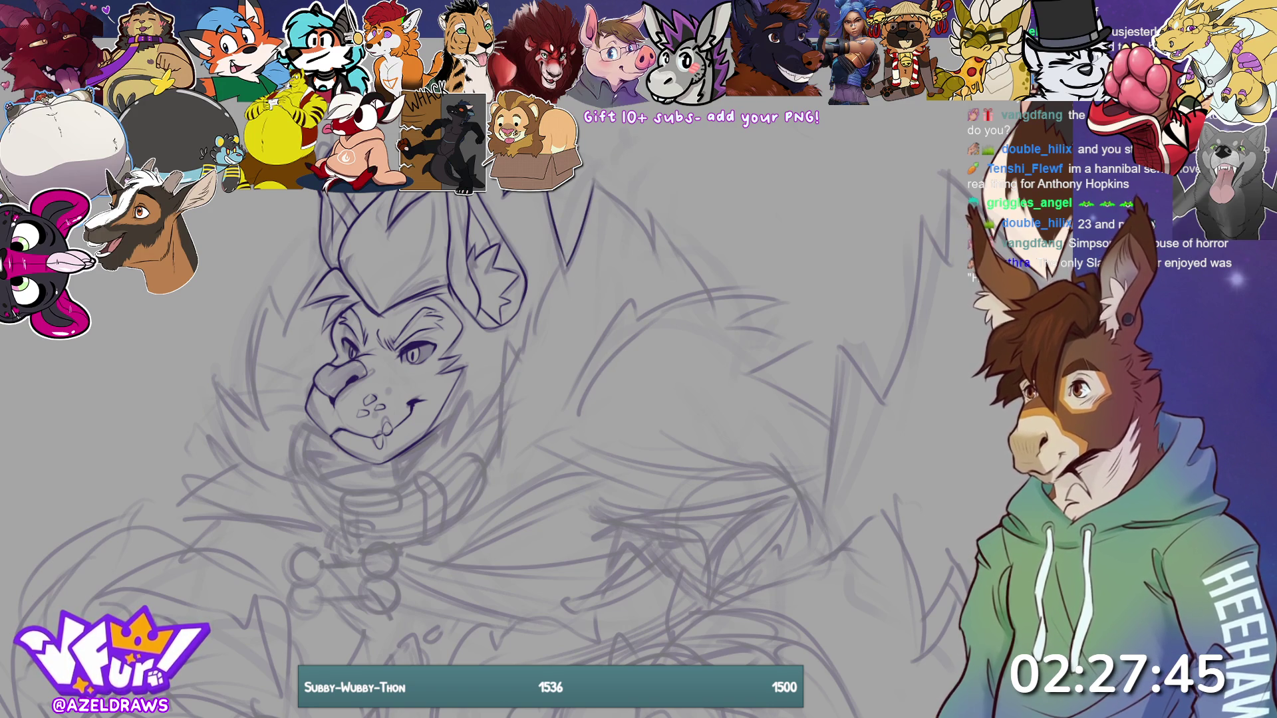
- Zoom in and centre the view on the dragon's head, then ink a curved mane line left of the face
key("ctrl+minus")
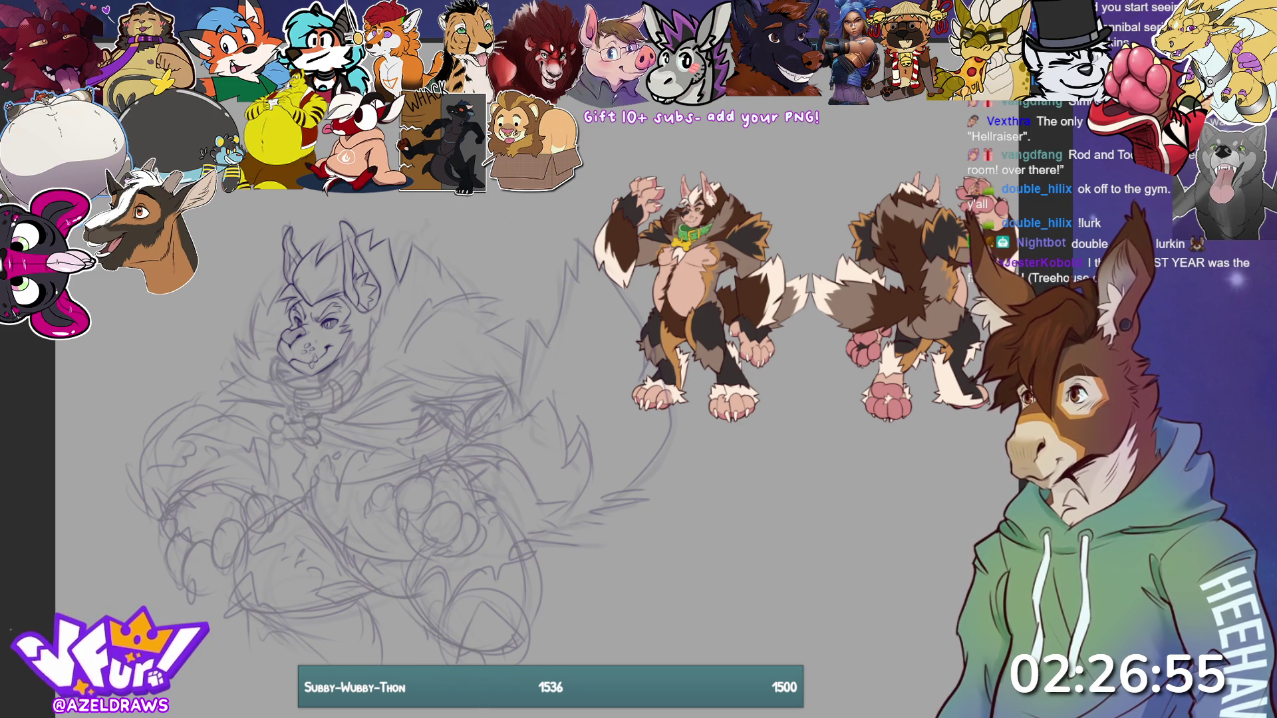
scroll(528, 332, "up", 2)
mouse_move(465, 359)
left_mouse_down()
mouse_move(704, 366)
mouse_move(638, 385)
left_mouse_up()
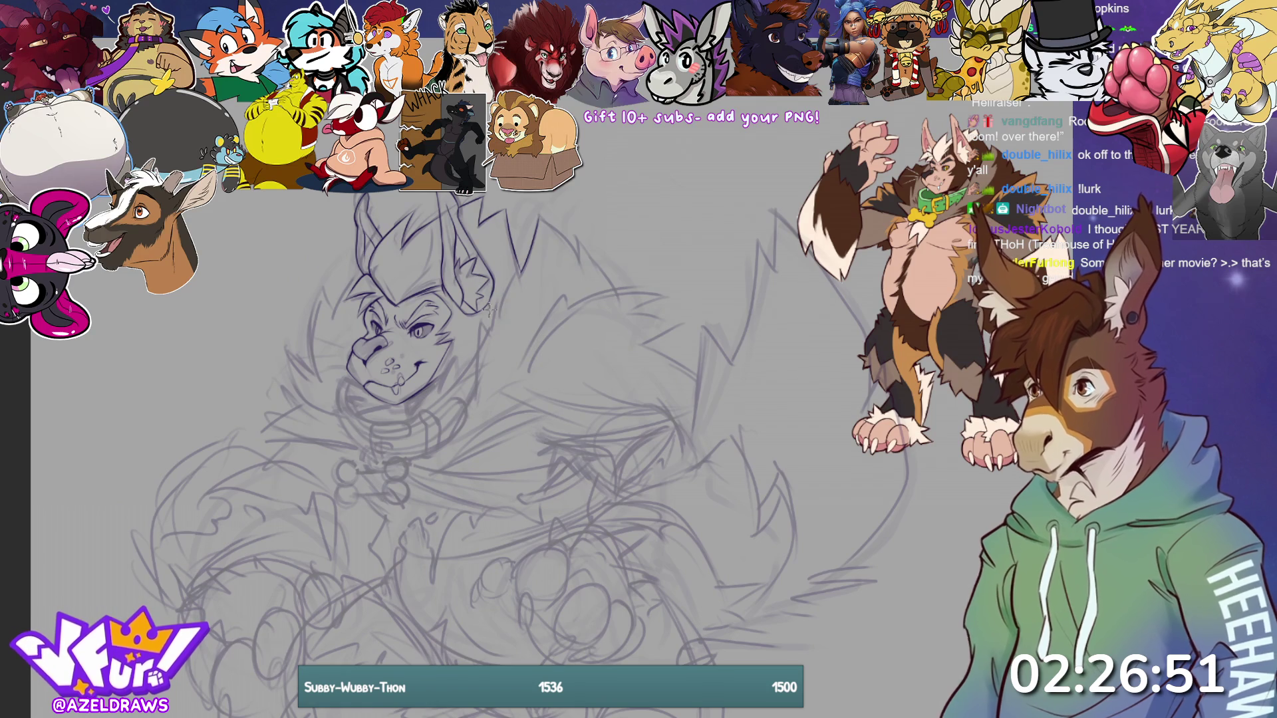
scroll(543, 391, "up", 2)
mouse_move(543, 390)
left_mouse_down()
mouse_move(612, 461)
mouse_move(678, 496)
left_mouse_up()
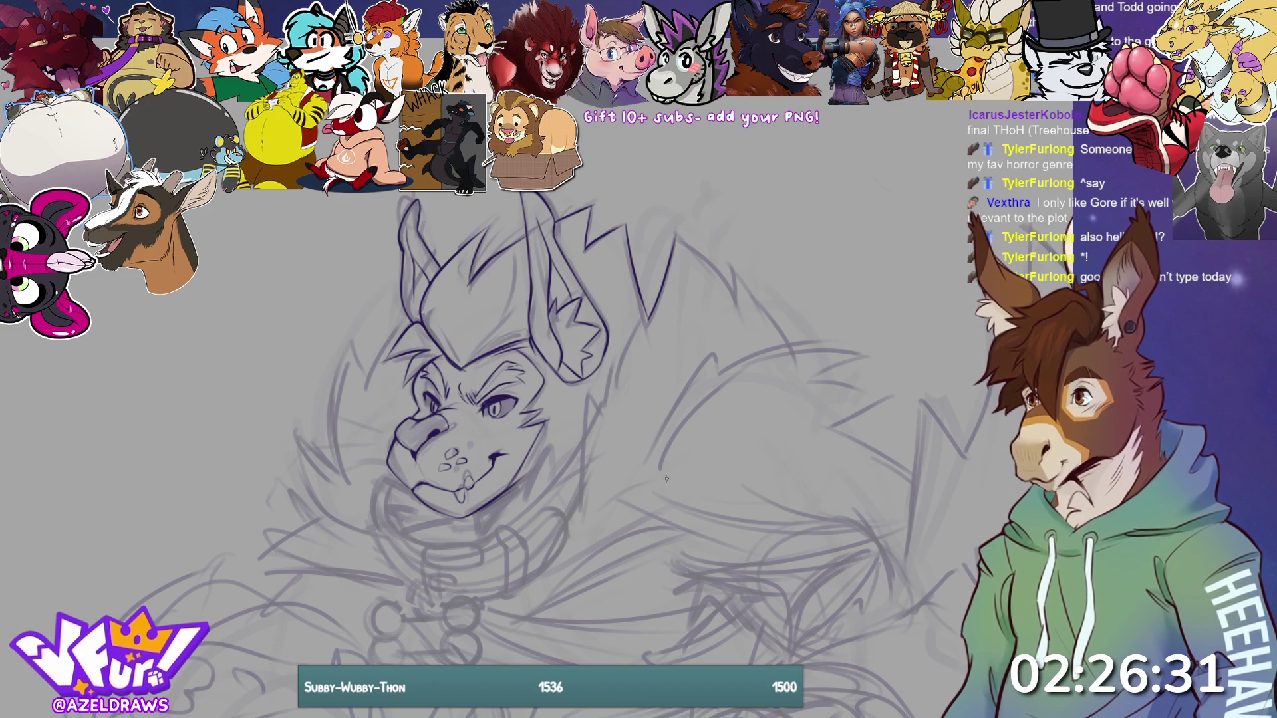
mouse_move(342, 471)
left_mouse_down()
mouse_move(331, 429)
mouse_move(353, 342)
left_mouse_up()
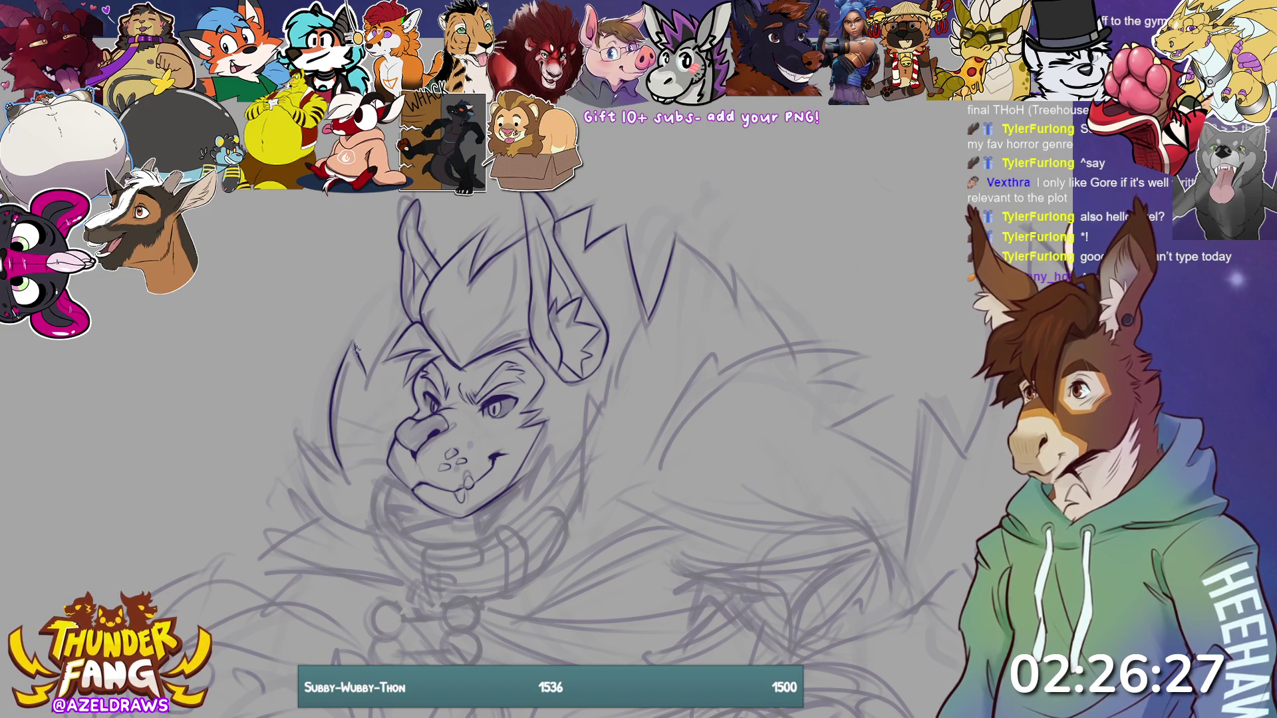
- Draw a spiky mane stroke beside the ear and a mane curve down the left side of the head
left_click_drag(368, 375, 404, 308)
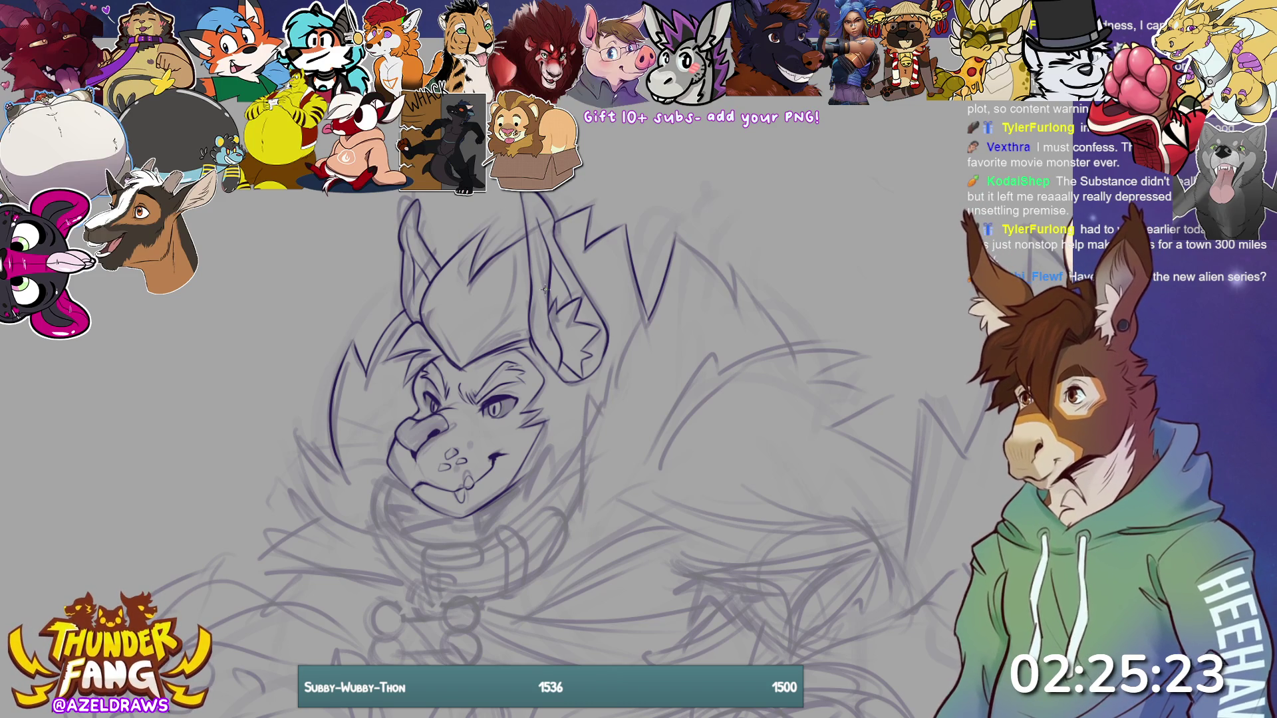
mouse_move(362, 540)
left_mouse_down()
mouse_move(317, 507)
mouse_move(303, 443)
mouse_move(335, 464)
left_mouse_up()
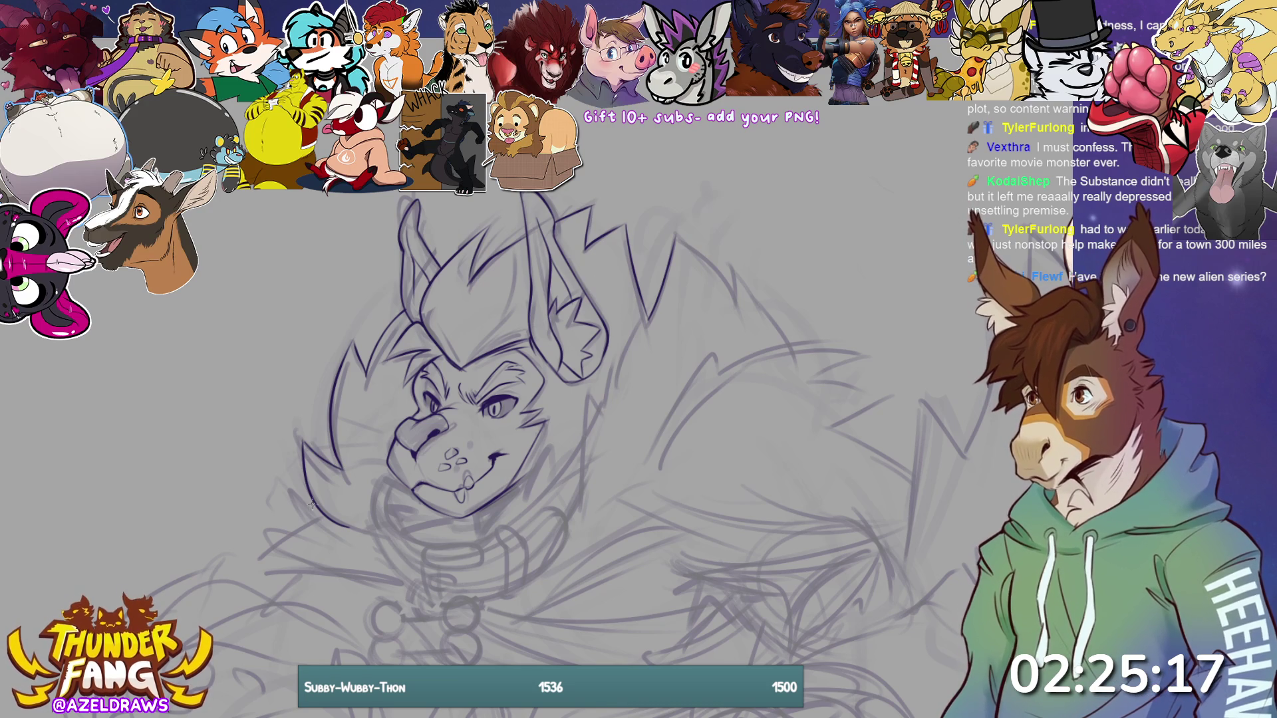
- Ink a spiky cheek tuft, a short cheek fur stroke, and the fur line under the jaw and chin
mouse_move(308, 492)
left_mouse_down()
mouse_move(263, 561)
mouse_move(341, 583)
mouse_move(401, 576)
left_mouse_up()
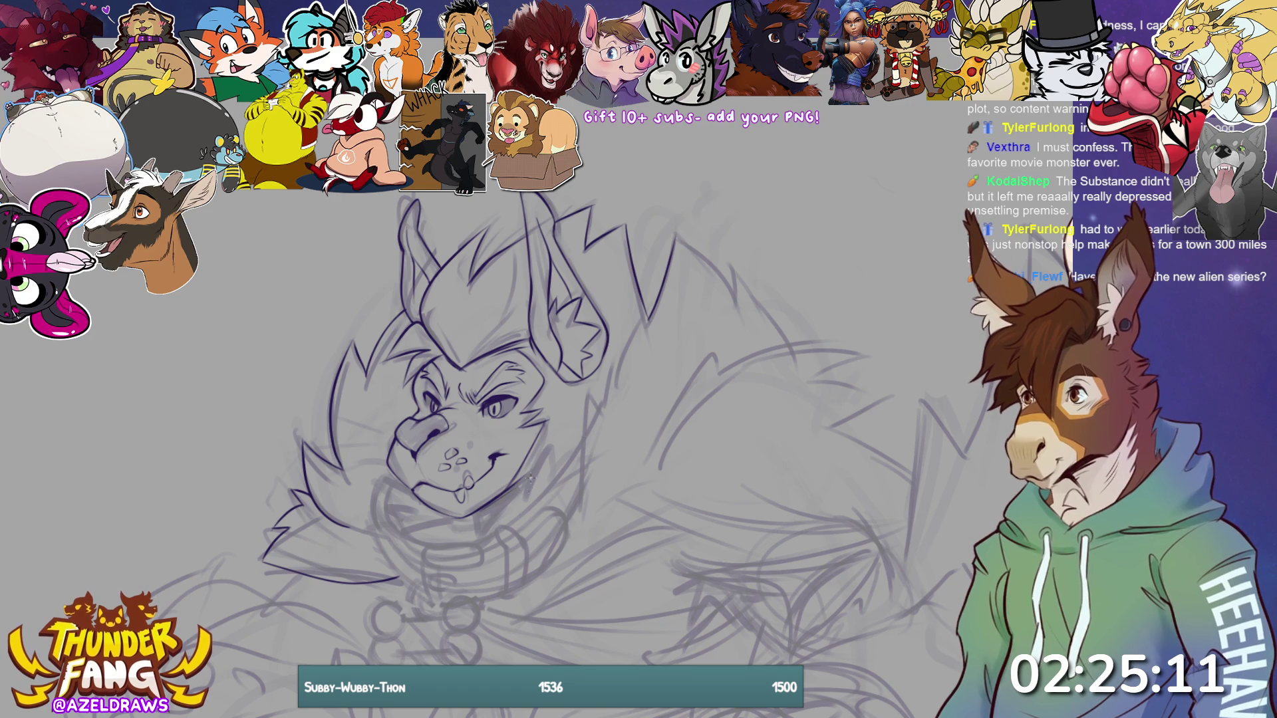
left_click_drag(516, 495, 537, 454)
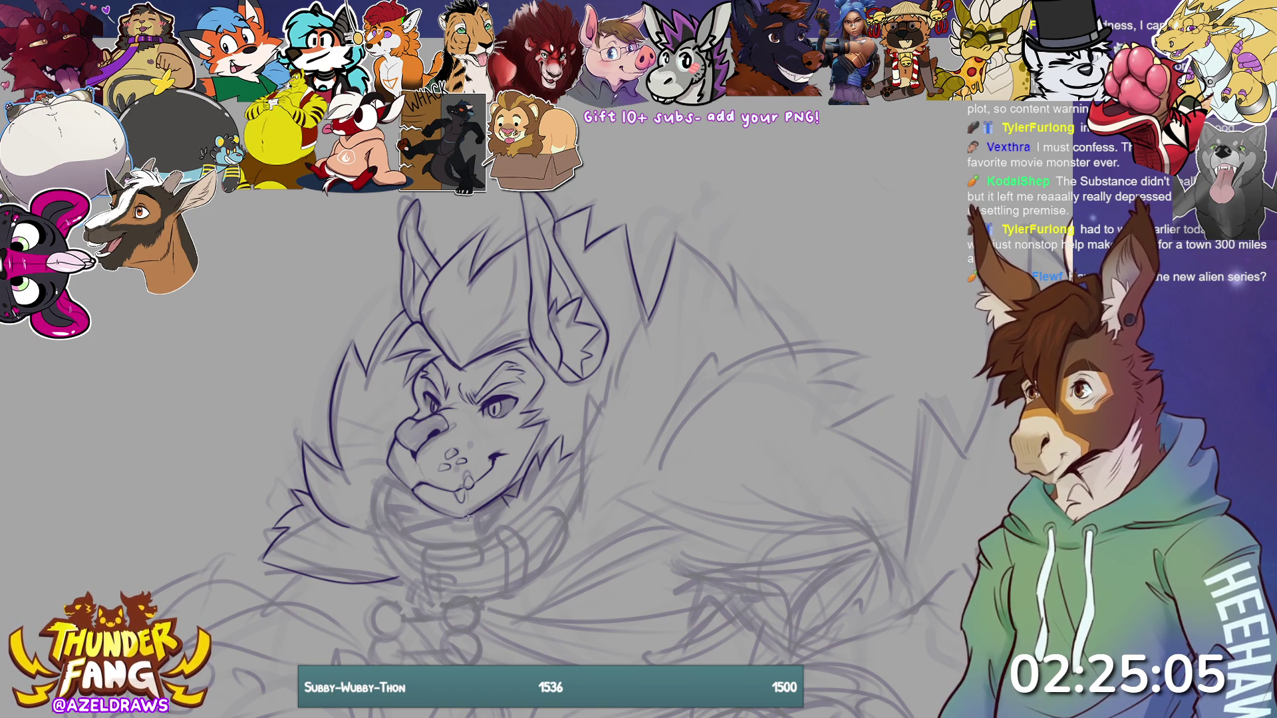
mouse_move(409, 489)
left_mouse_down()
mouse_move(372, 520)
mouse_move(402, 525)
mouse_move(425, 552)
mouse_move(455, 539)
mouse_move(465, 552)
mouse_move(562, 497)
mouse_move(574, 476)
left_mouse_up()
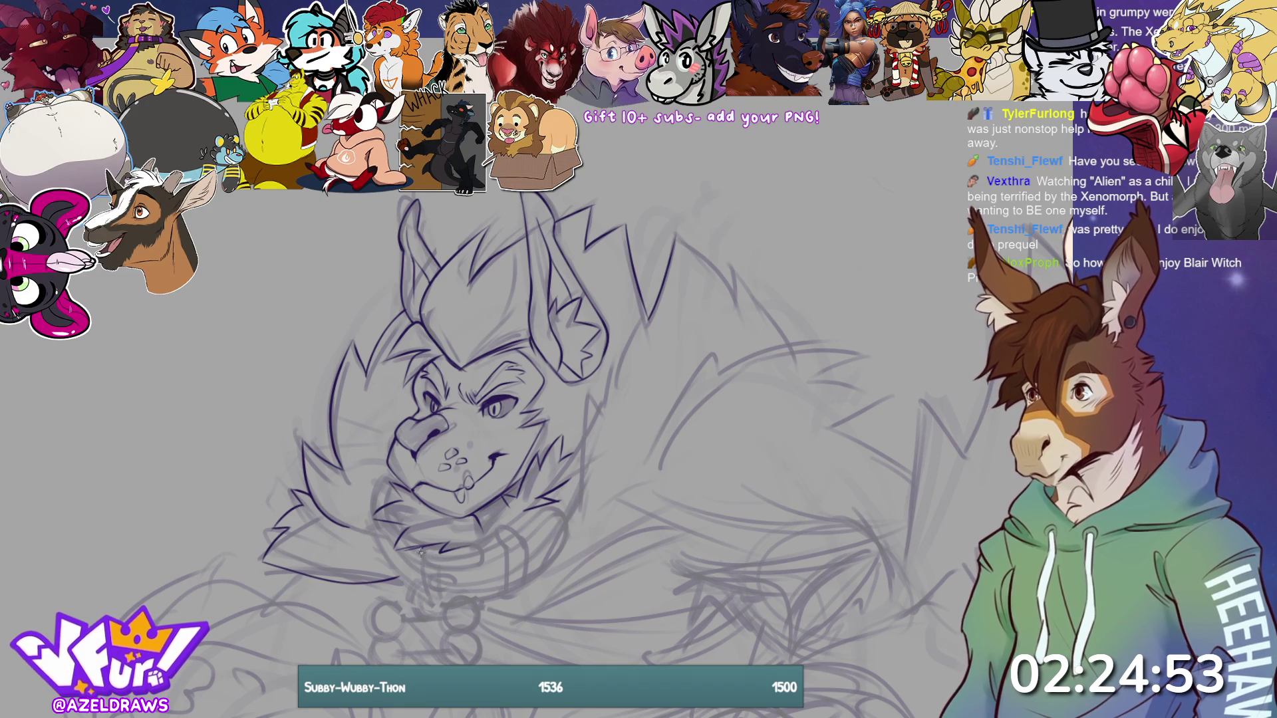
- Trace the collar's edge below the neck and darken the buckle's right edge
mouse_move(421, 548)
left_mouse_down()
mouse_move(431, 602)
mouse_move(495, 594)
mouse_move(473, 607)
mouse_move(434, 571)
mouse_move(477, 546)
mouse_move(505, 551)
mouse_move(507, 585)
left_mouse_up()
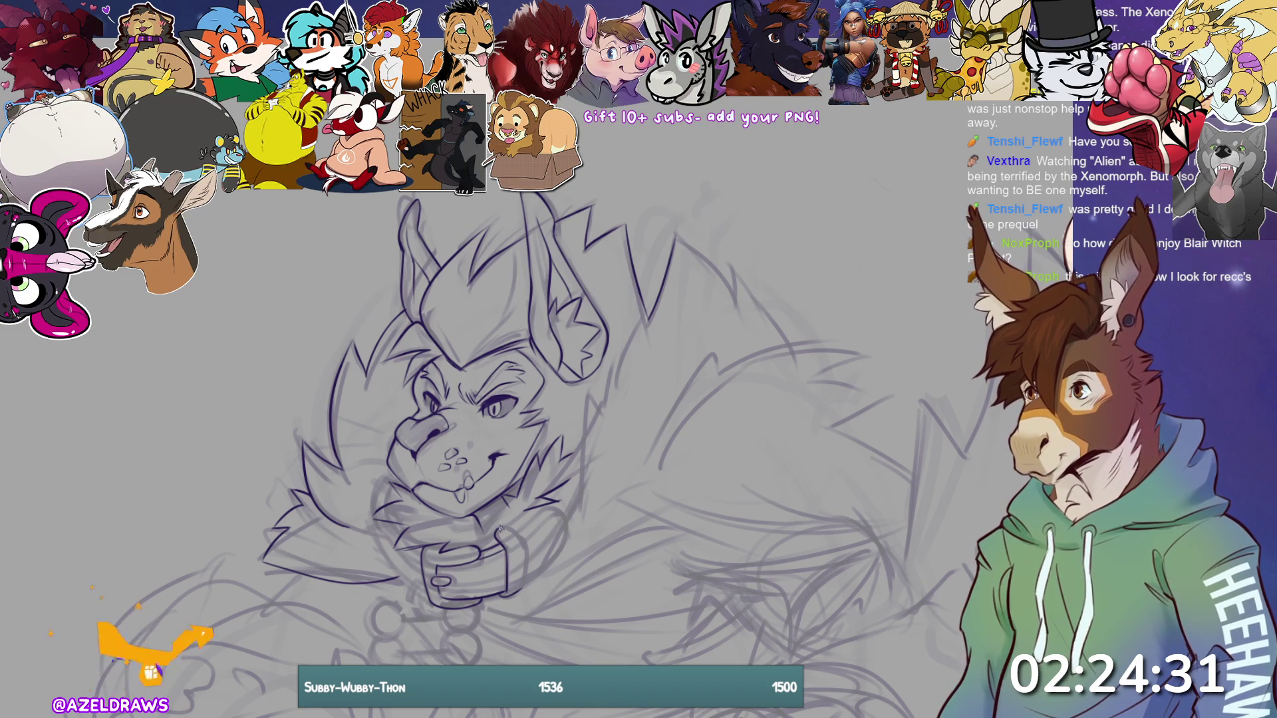
left_click_drag(514, 530, 525, 588)
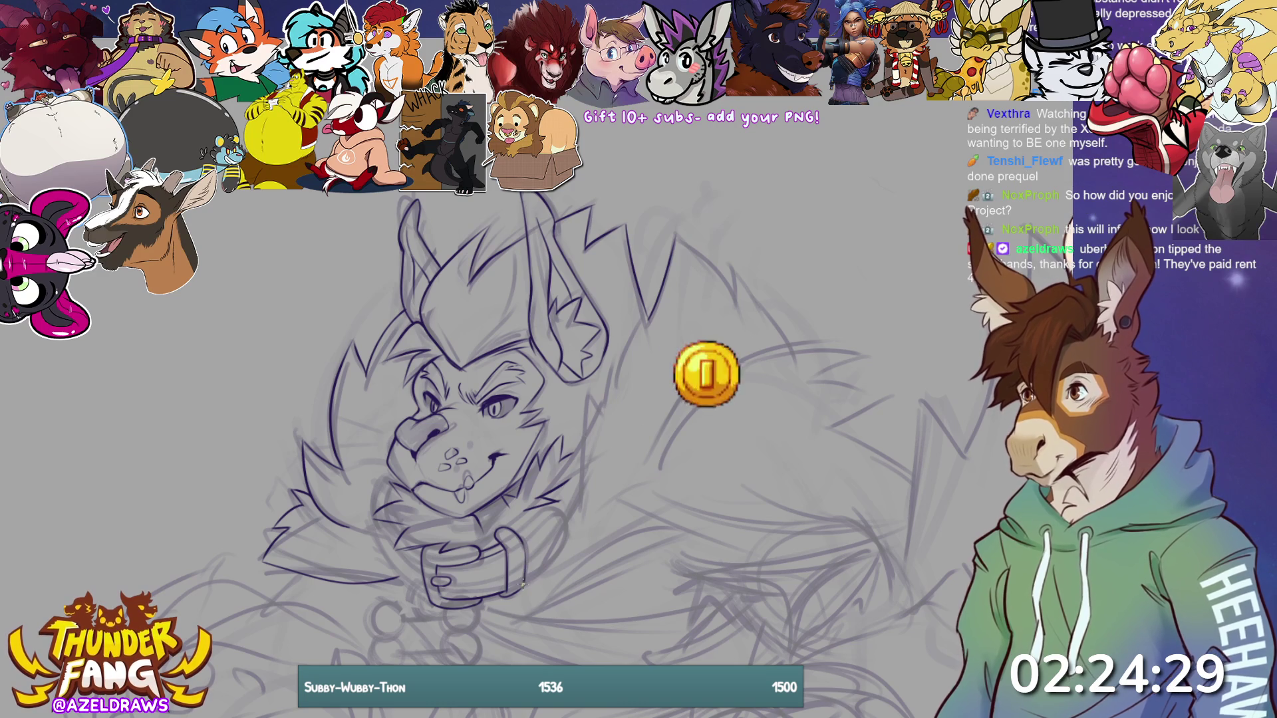